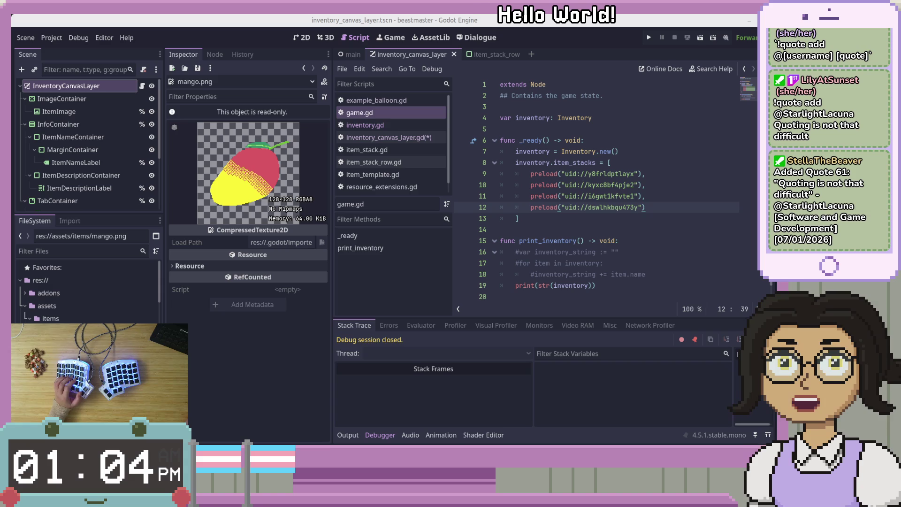
Step: Save the '!quote add @[username] [quote]' scroll overlay item in Control Center, then return to Godot
key(super+2)
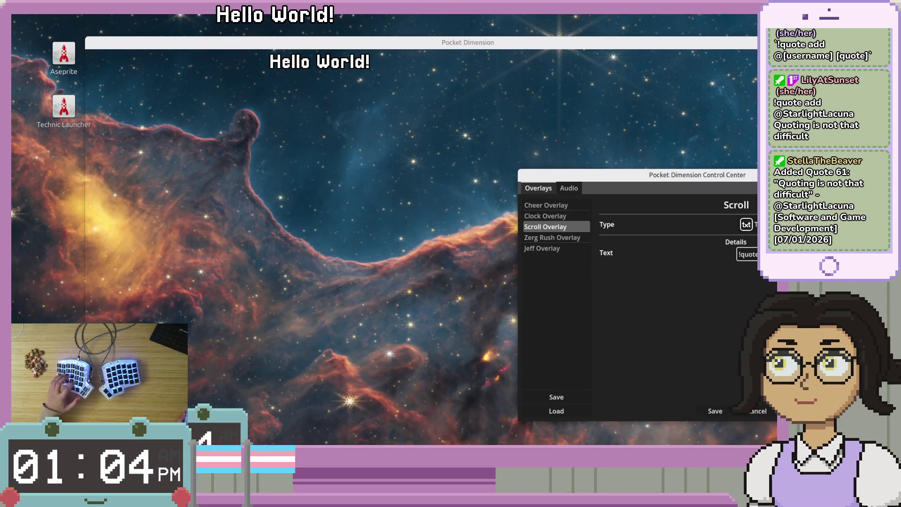
click(715, 411)
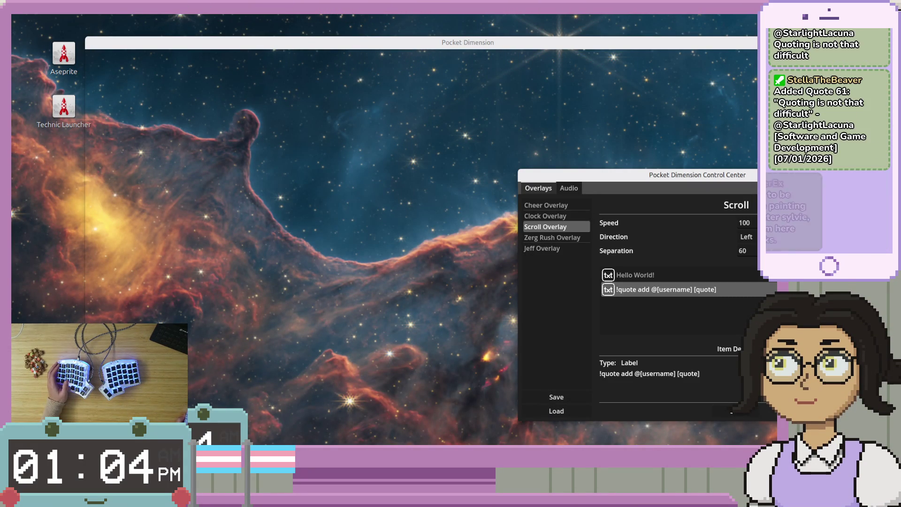
key(alt+Tab)
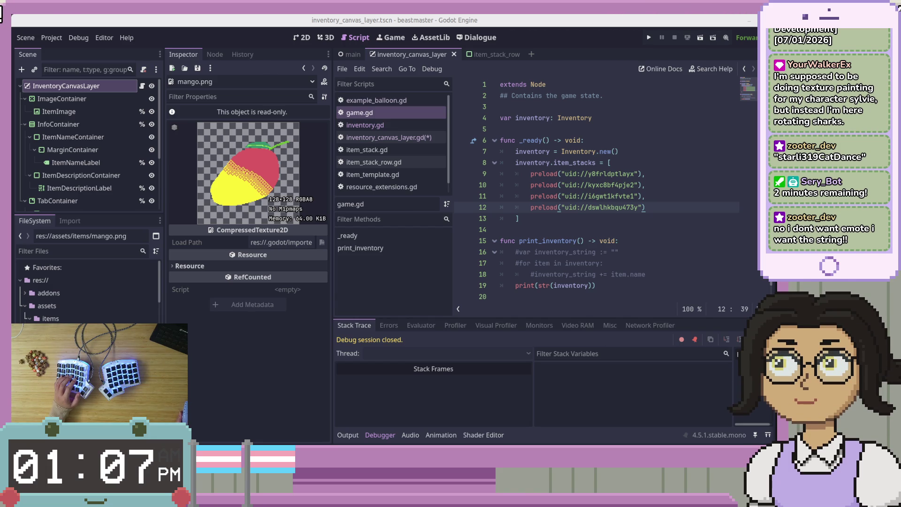
Step: Add a pasted starli319CatDance text item to the Scroll Overlay, save it, and close Control Center
key(super+2)
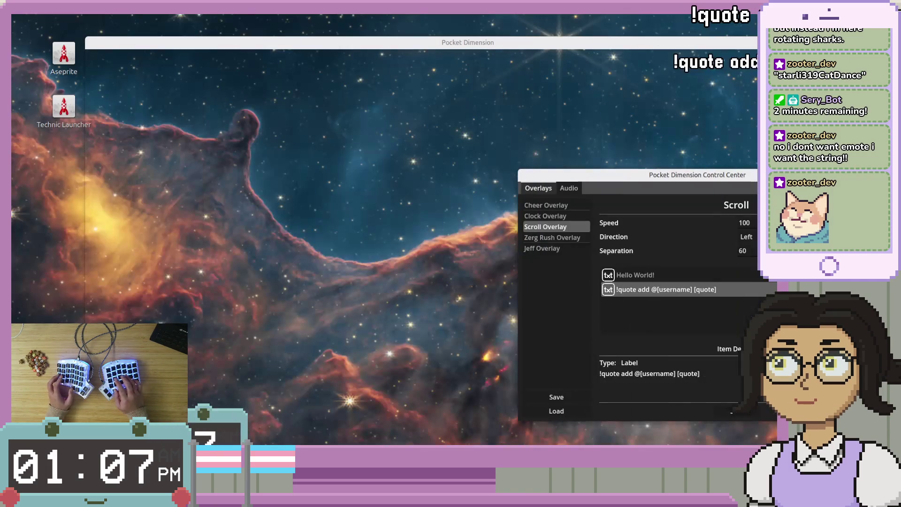
double_click(755, 295)
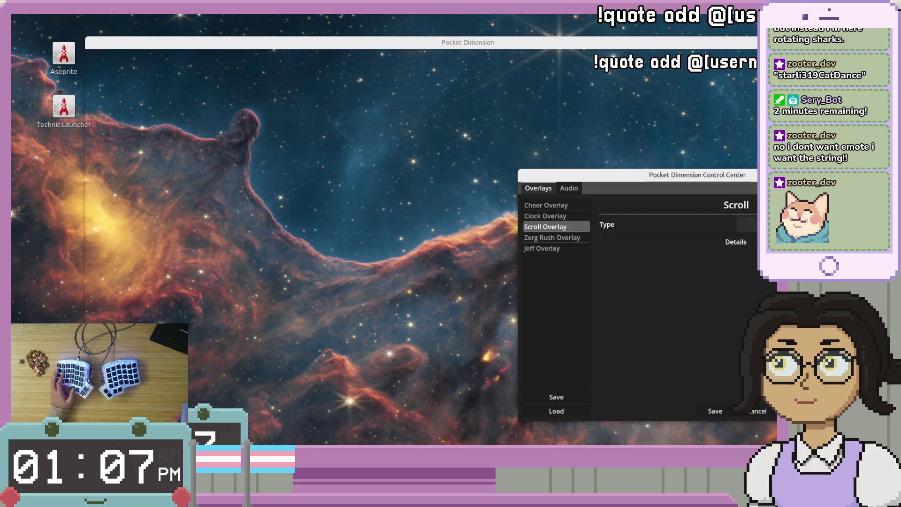
key(ctrl+v)
click(714, 412)
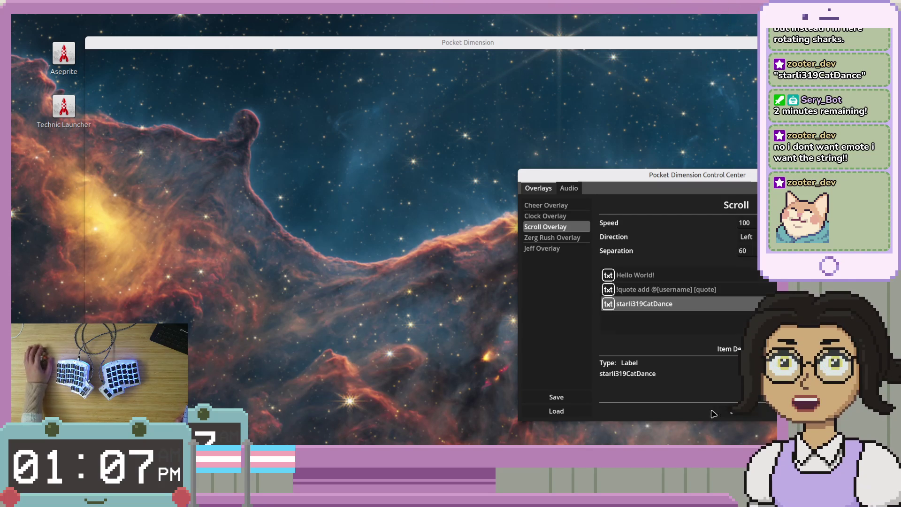
key(Escape)
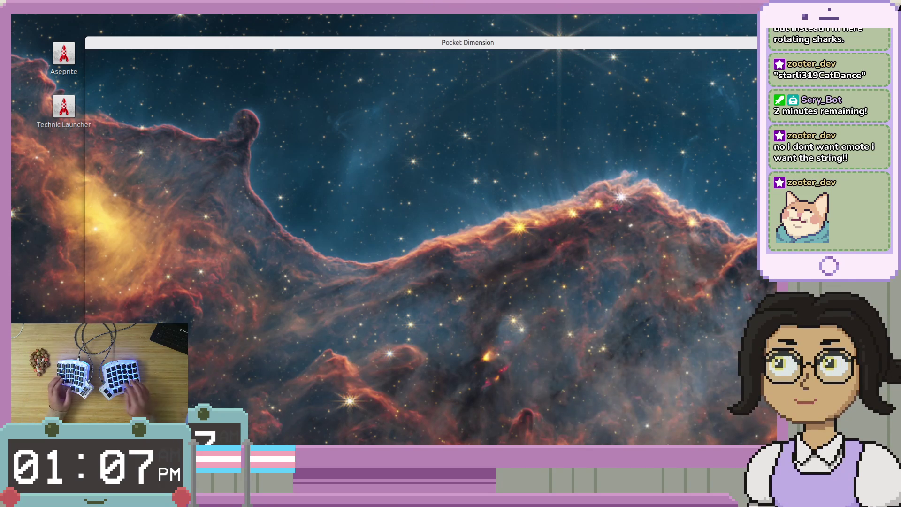
Step: Return to Godot's game.gd and place the cursor on the commented inventory_string line
key(alt+Tab)
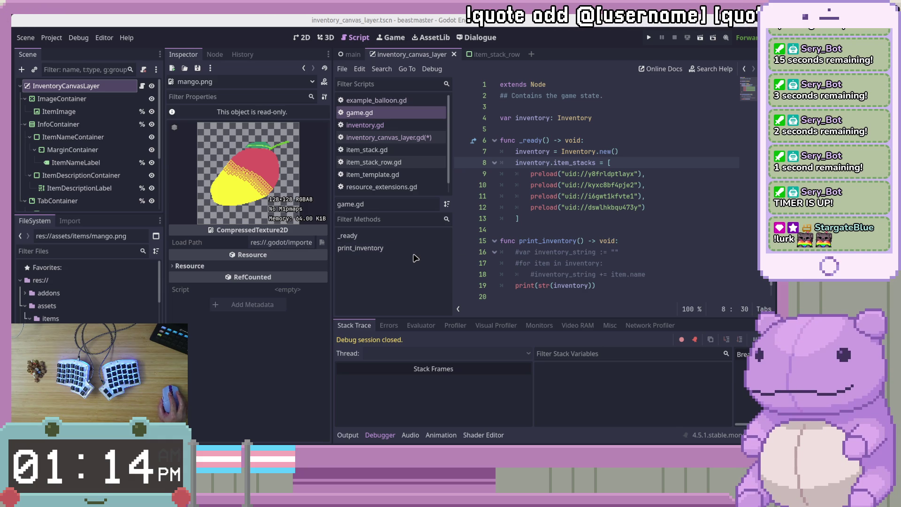
click(605, 252)
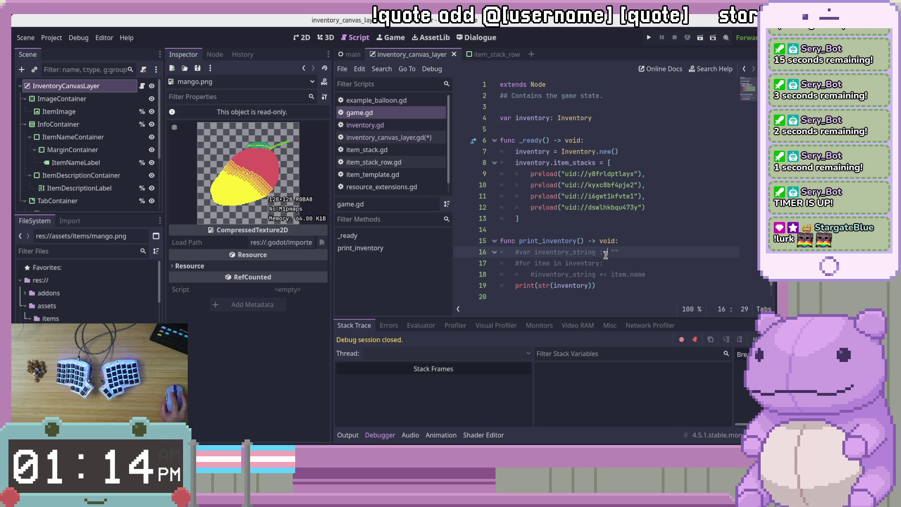
click(607, 263)
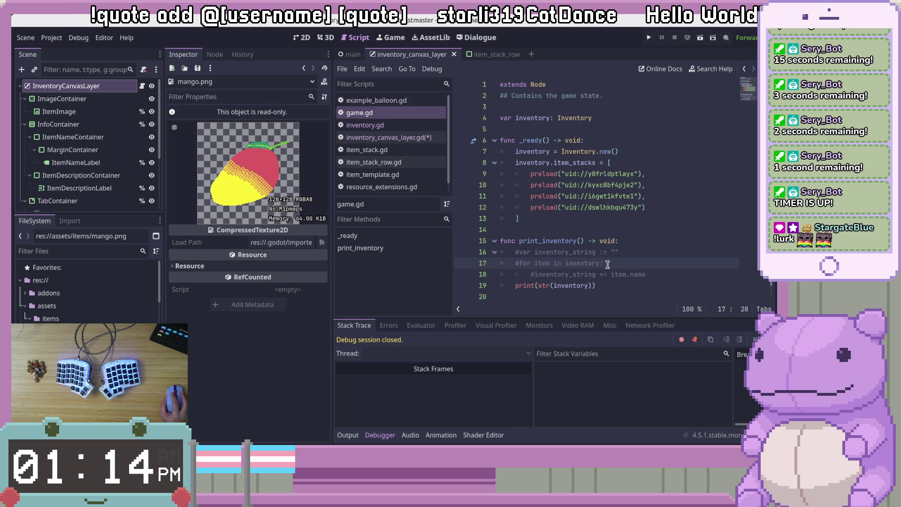
click(547, 151)
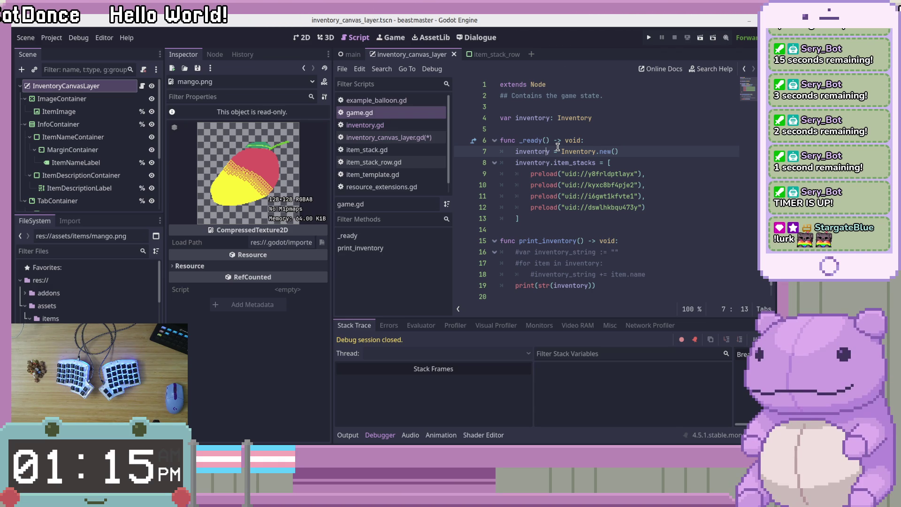
click(740, 125)
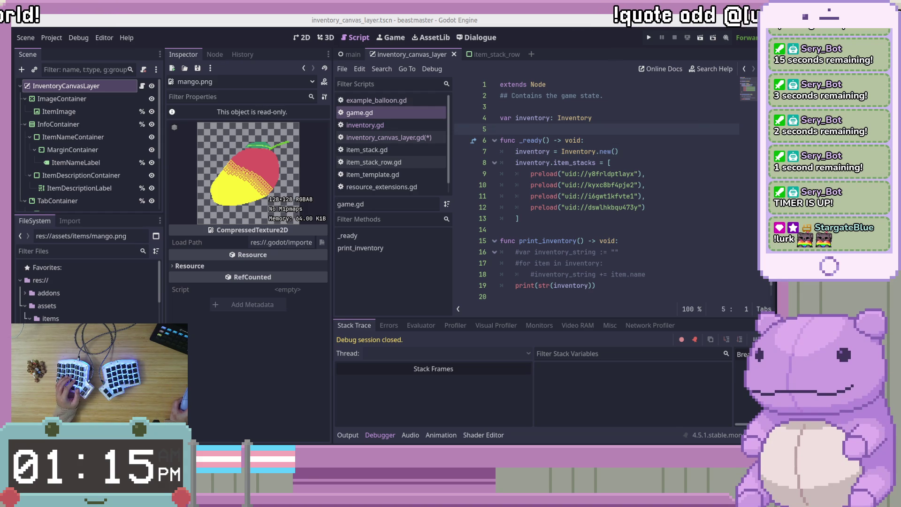
key(alt+Tab)
Step: Open the Source Control view and stage all changed project files
click(448, 224)
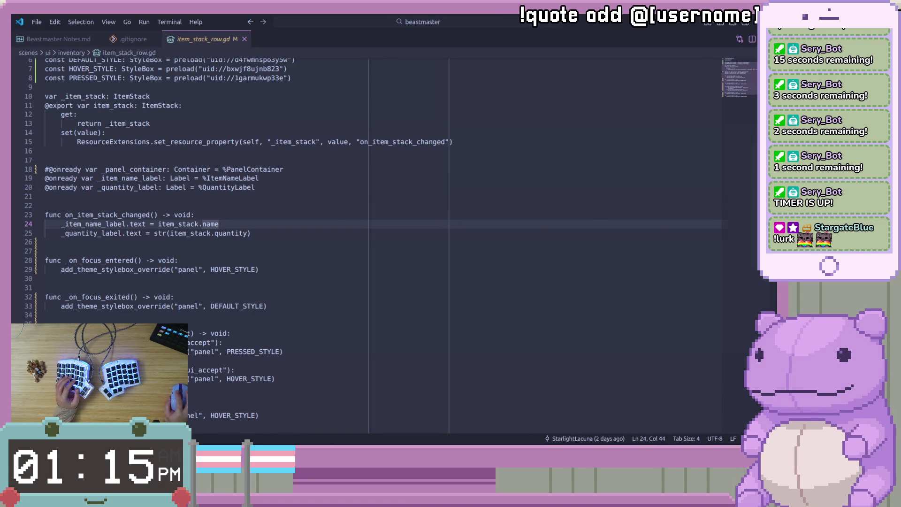
key(ctrl+shift+g)
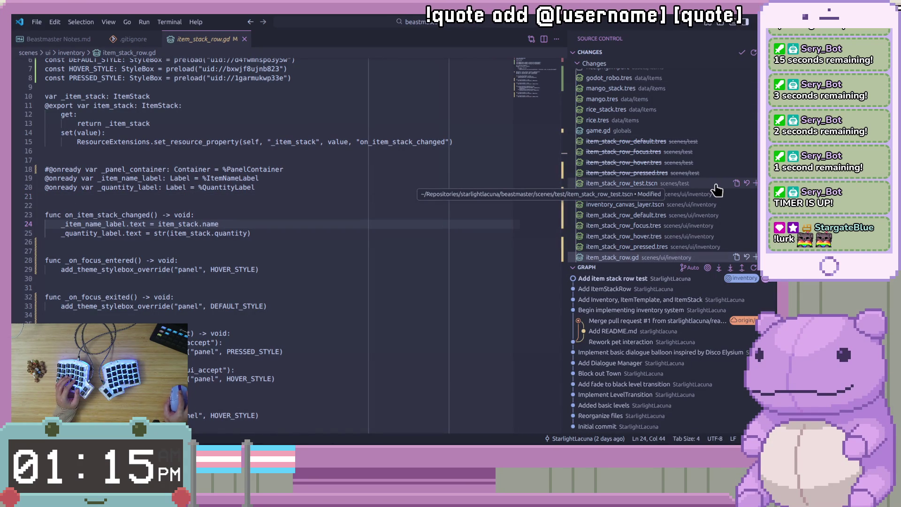
scroll(684, 132, up, 5)
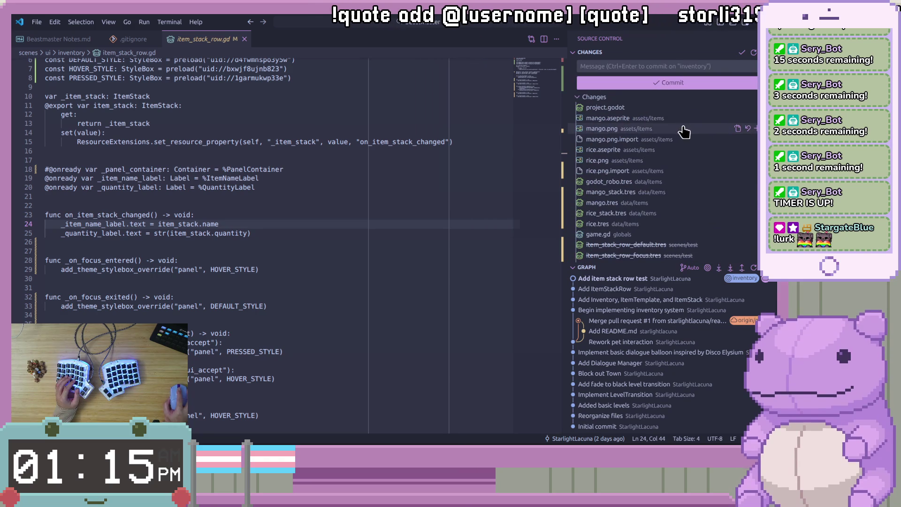
scroll(682, 133, down, 4)
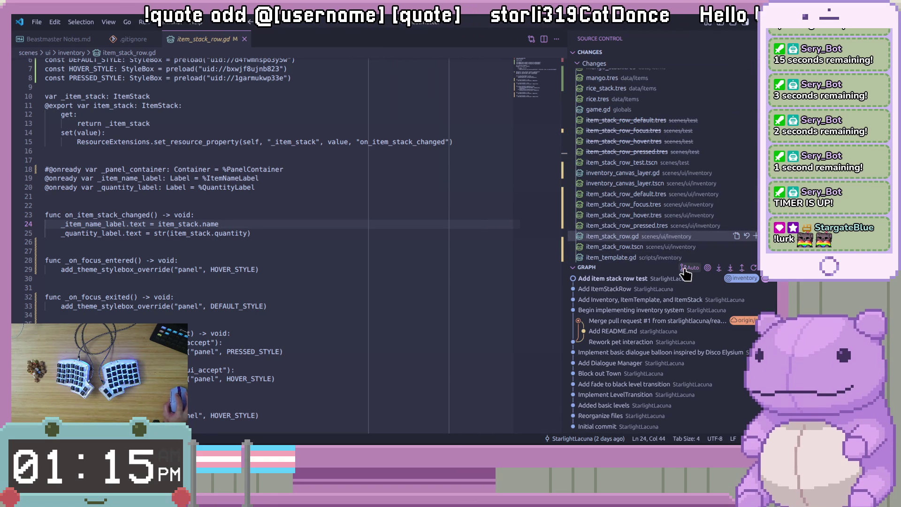
scroll(648, 244, up, 5)
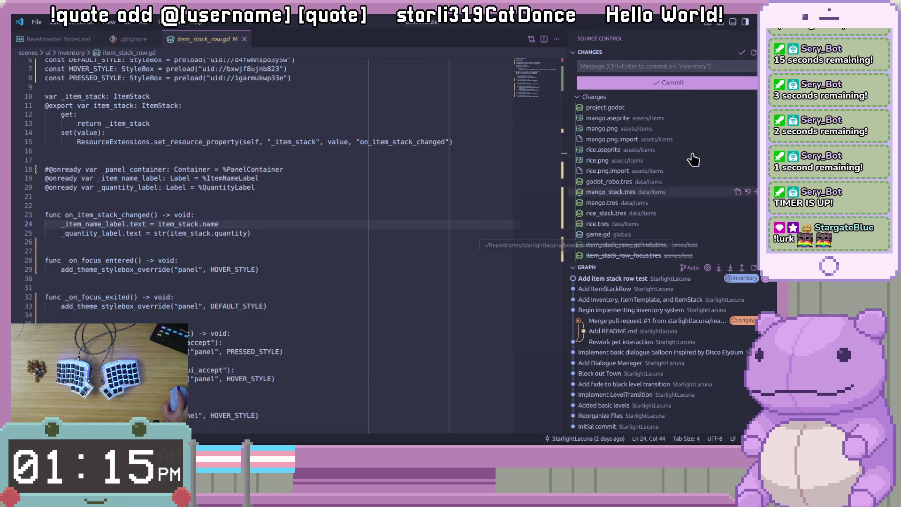
click(750, 97)
scroll(657, 148, down, 4)
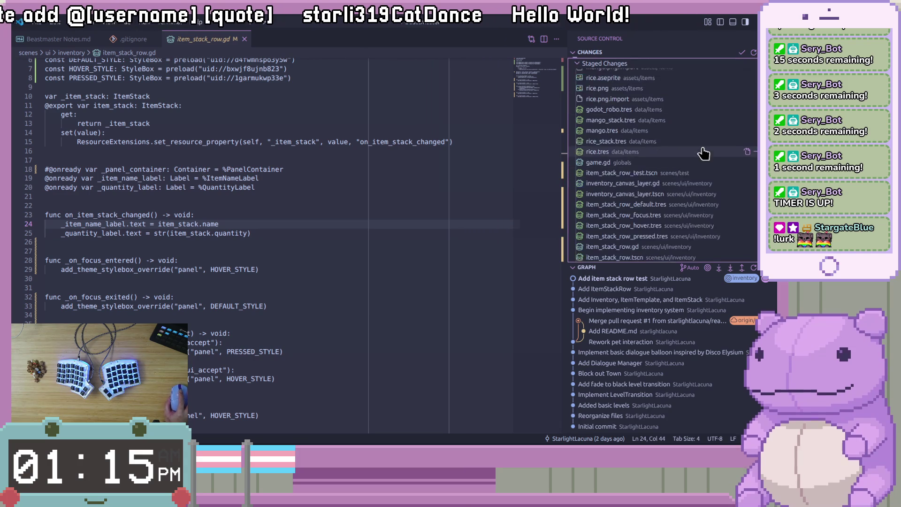
Step: Review staged diffs for game.gd, godot_robo.tres, mango_stack.tres, mango.tres, rice.tres and rice.png.import
click(650, 142)
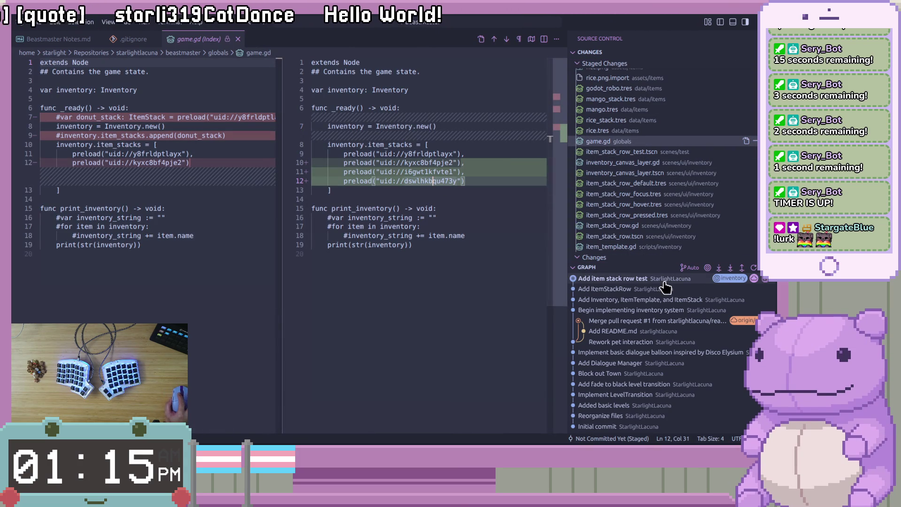
scroll(650, 232, up, 3)
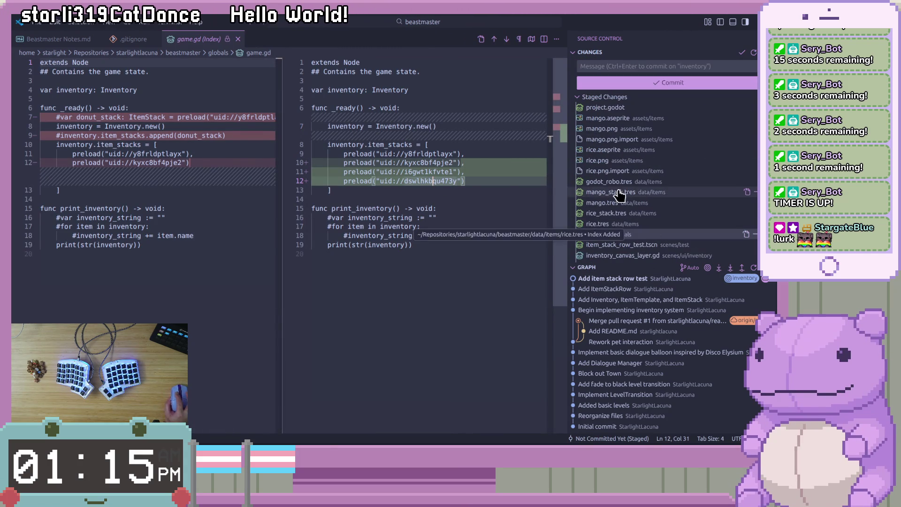
click(654, 182)
click(650, 192)
click(650, 202)
click(648, 225)
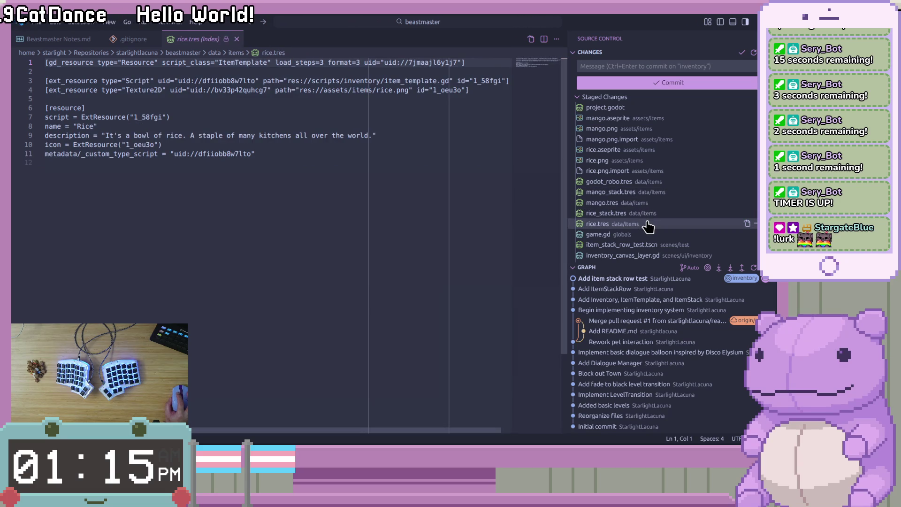
click(655, 203)
click(664, 192)
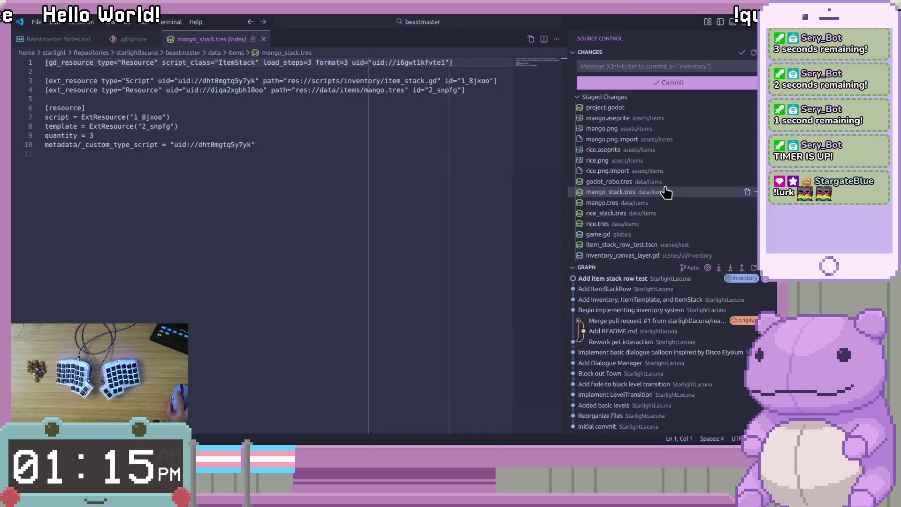
click(670, 182)
click(670, 172)
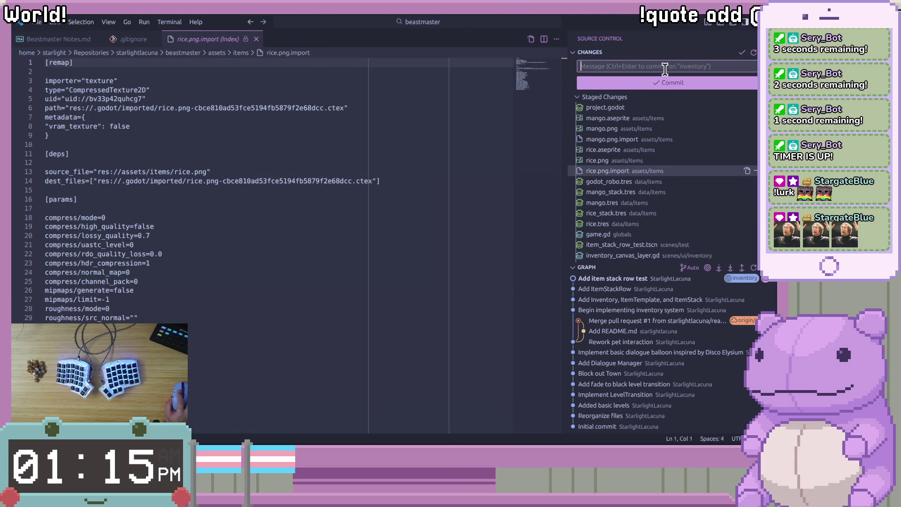
Step: Commit the staged changes as 'Move test script to ItemStackRow' and sync with the remote
text(Add m)
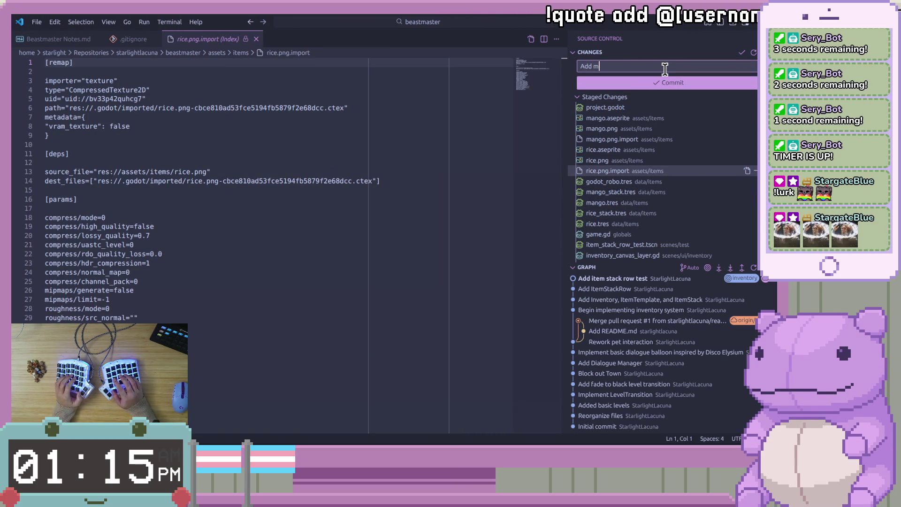
text(ore test o)
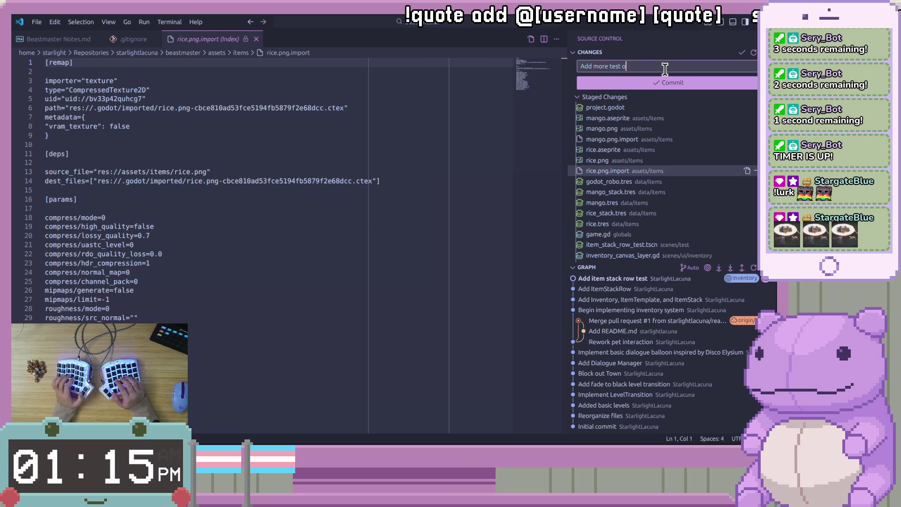
key(BackSpace)
text(items and)
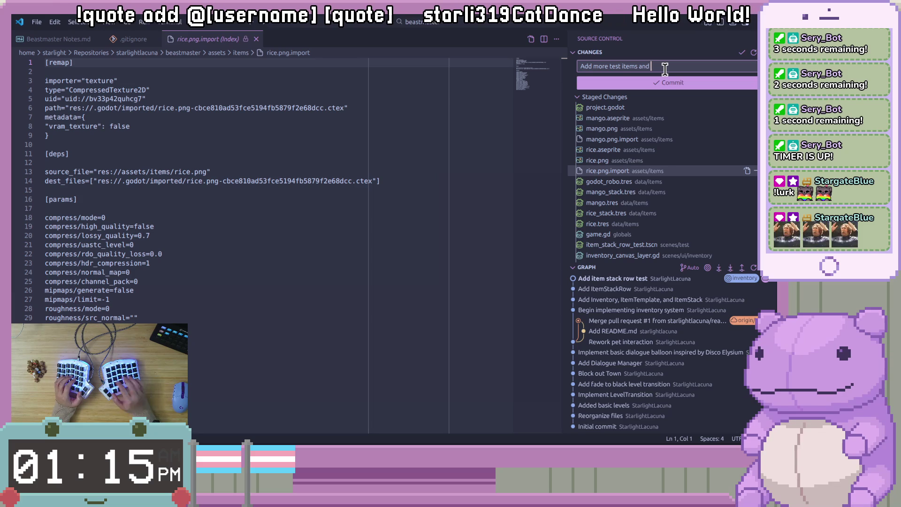
scroll(712, 208, down, 4)
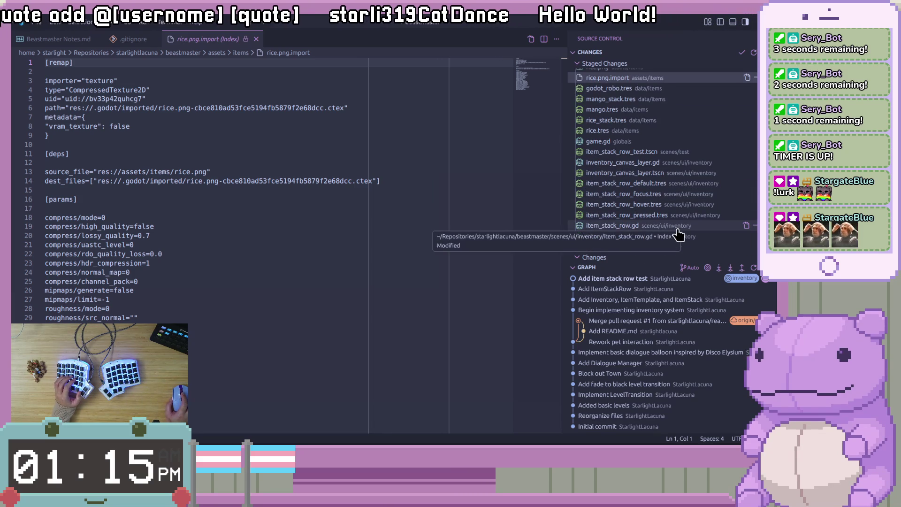
scroll(733, 250, up, 4)
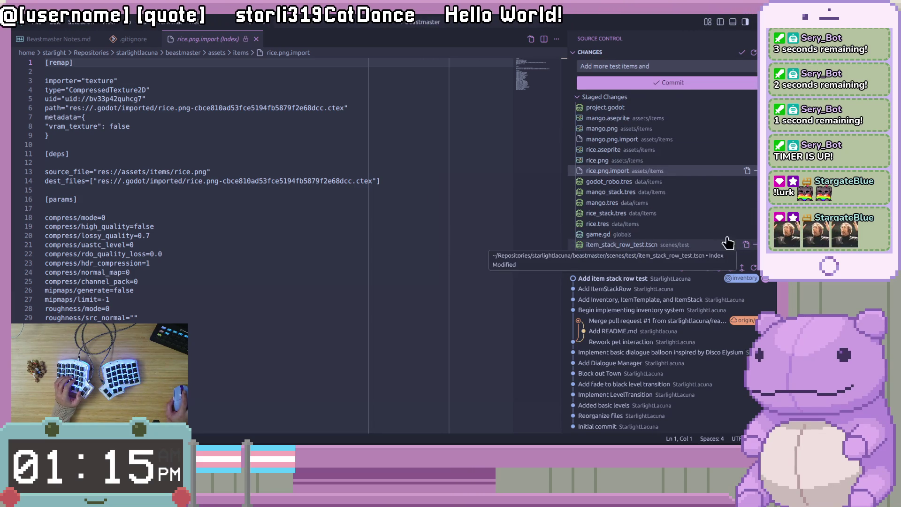
text(Move )
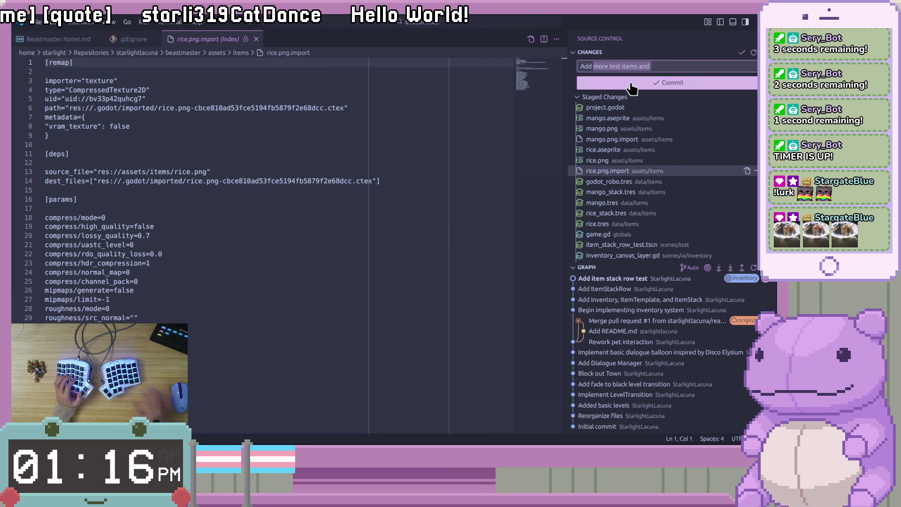
text(t)
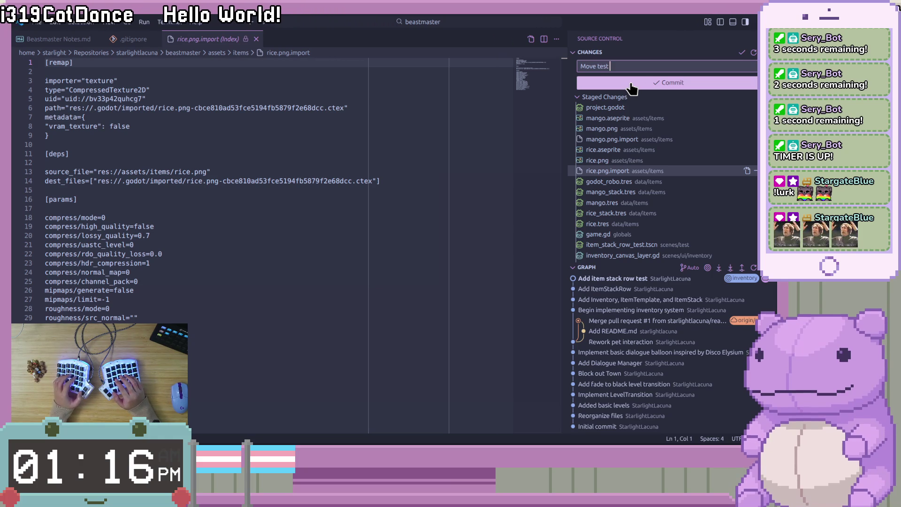
text(ers p)
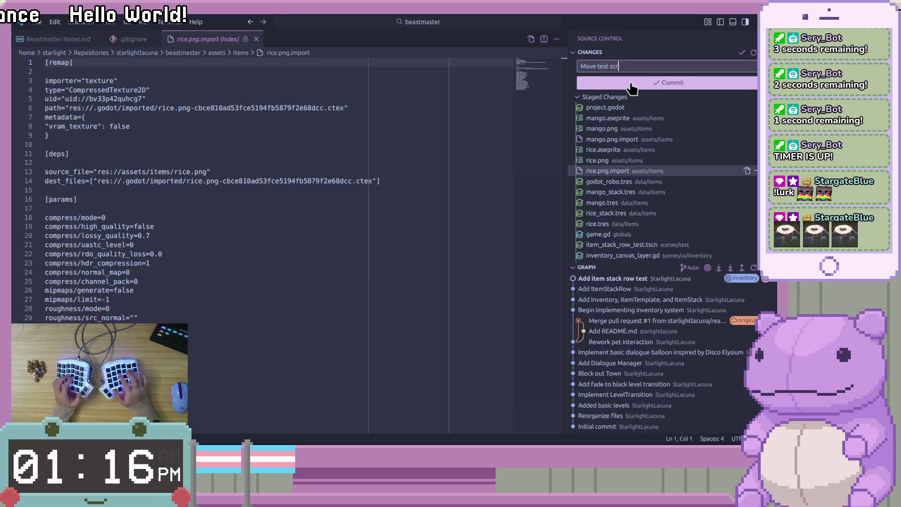
text(pt to p)
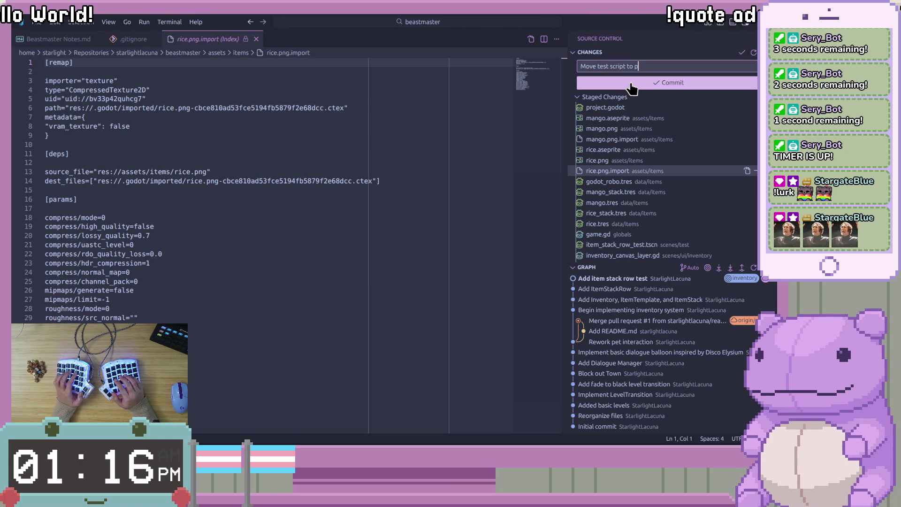
key(BackSpace)
key(BackSpace)
text(mStack)
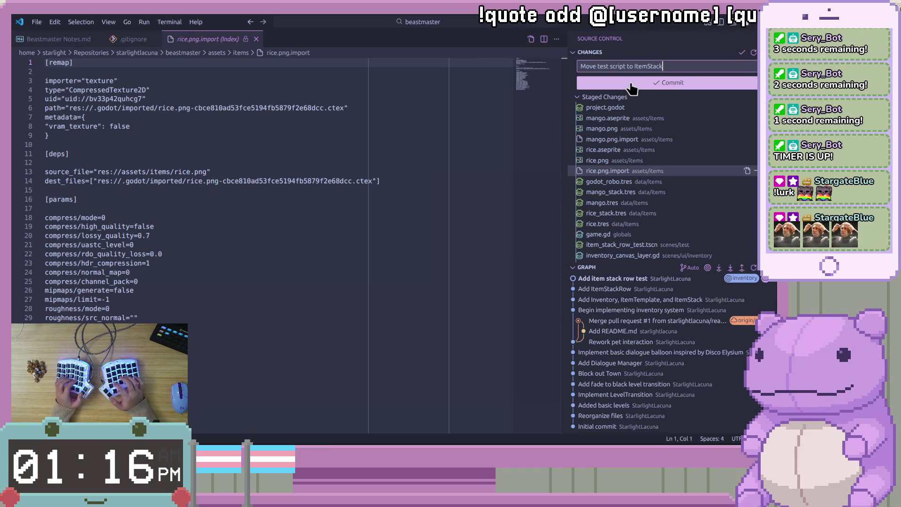
text(Row)
key(ctrl+Return)
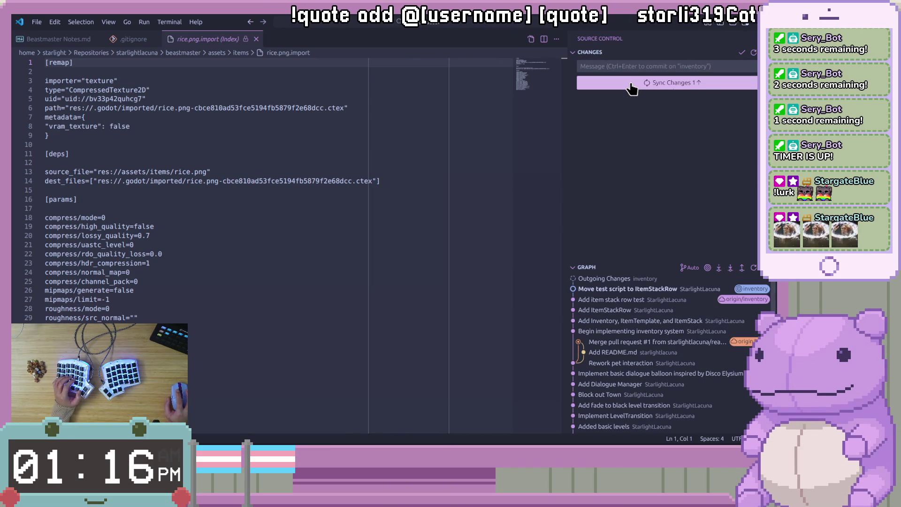
click(633, 84)
click(512, 187)
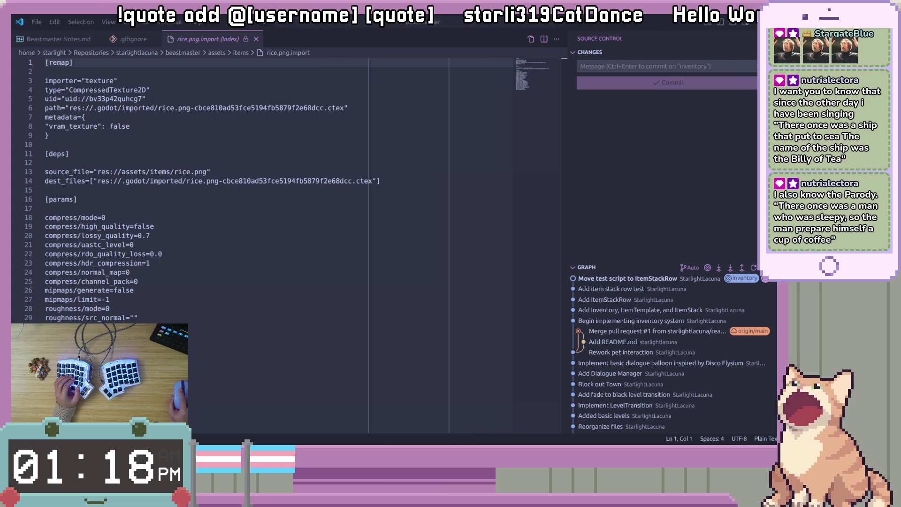
Step: Once the sync finishes, bring the Wellerman lyrics page to the front
key(alt+Tab)
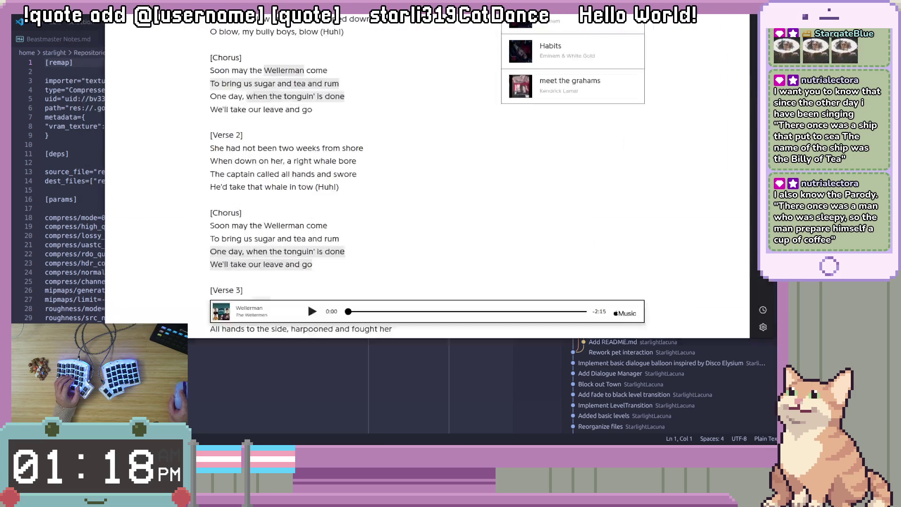
Step: Scroll through the Genius Wellerman lyrics, then switch away from the browser back to code
scroll(446, 203, up, 2)
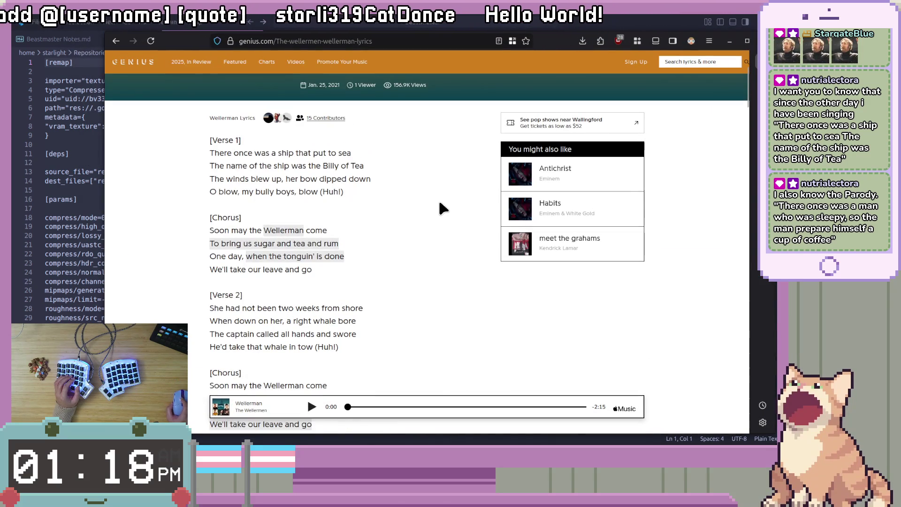
drag(210, 158, 344, 188)
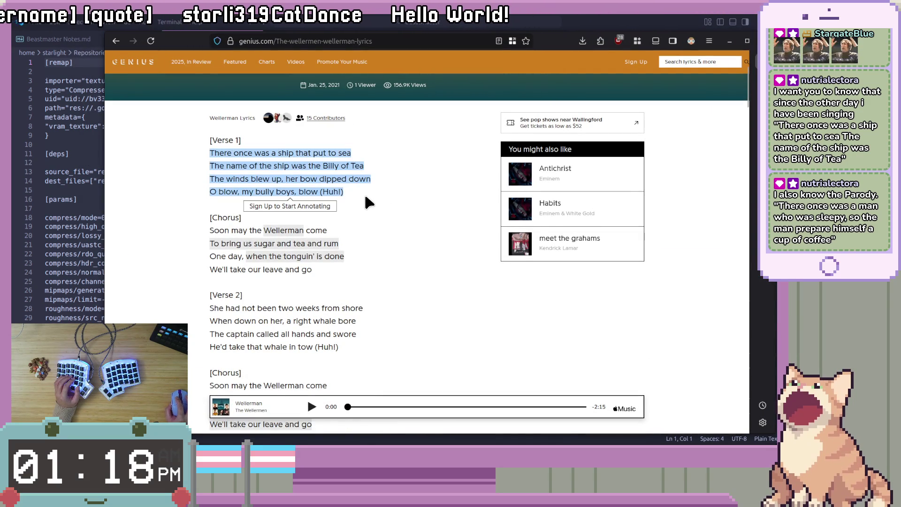
scroll(390, 184, down, 3)
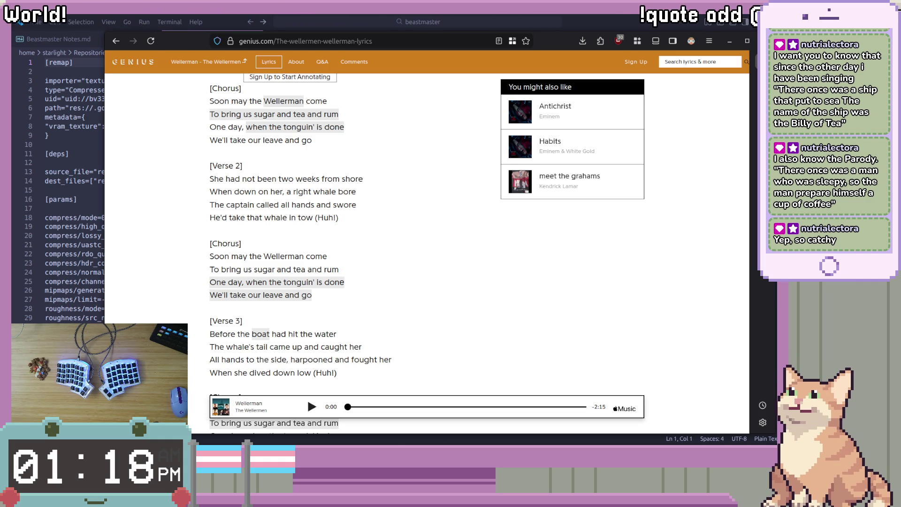
scroll(441, 223, down, 3)
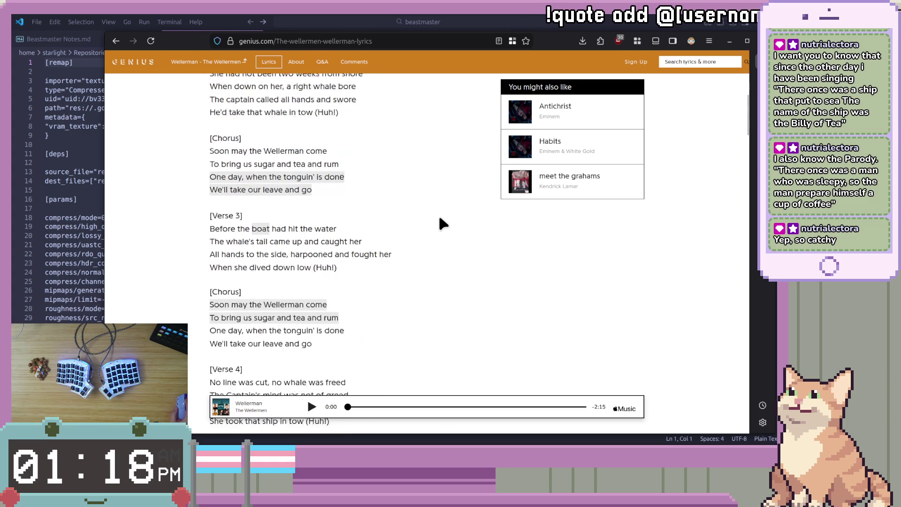
scroll(441, 223, down, 1)
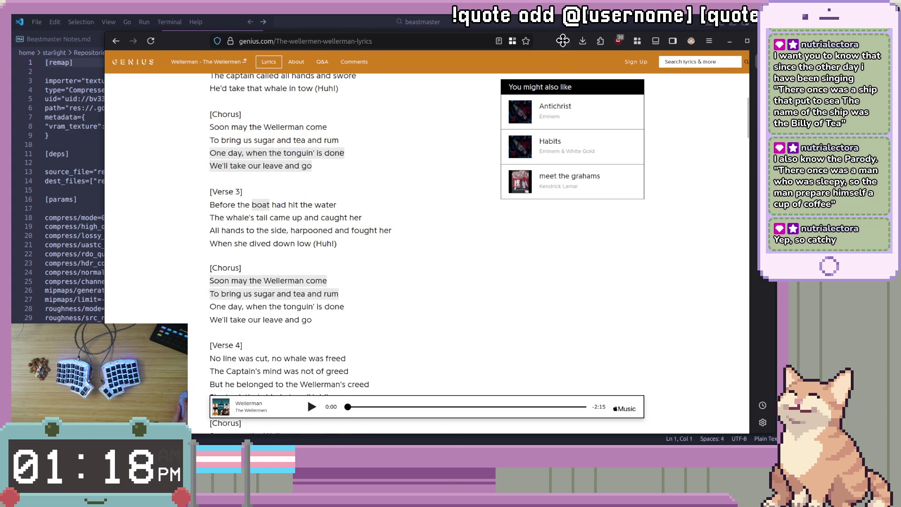
key(alt+Tab)
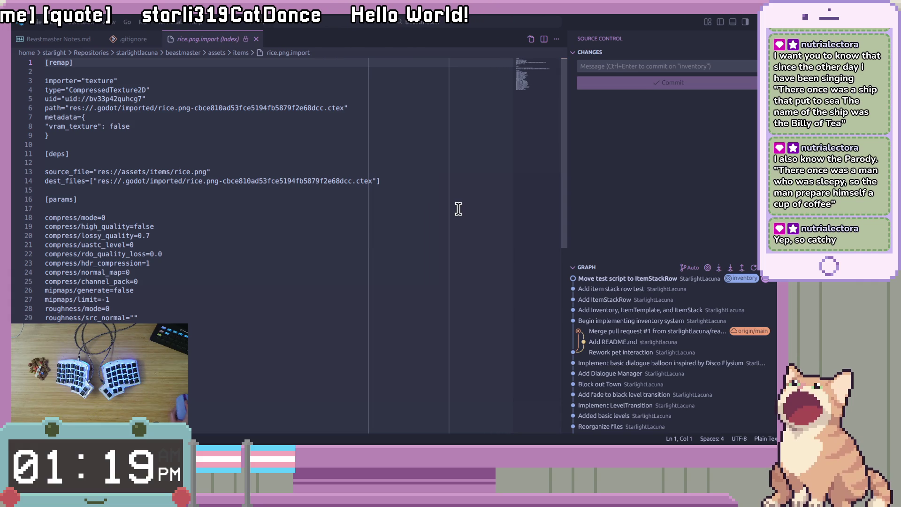
Step: Unmaximize the VS Code window and slide it aside to uncover Godot's game.gd
mouse_move(797, 235)
mouse_down()
mouse_move(727, 234)
mouse_move(777, 235)
mouse_up()
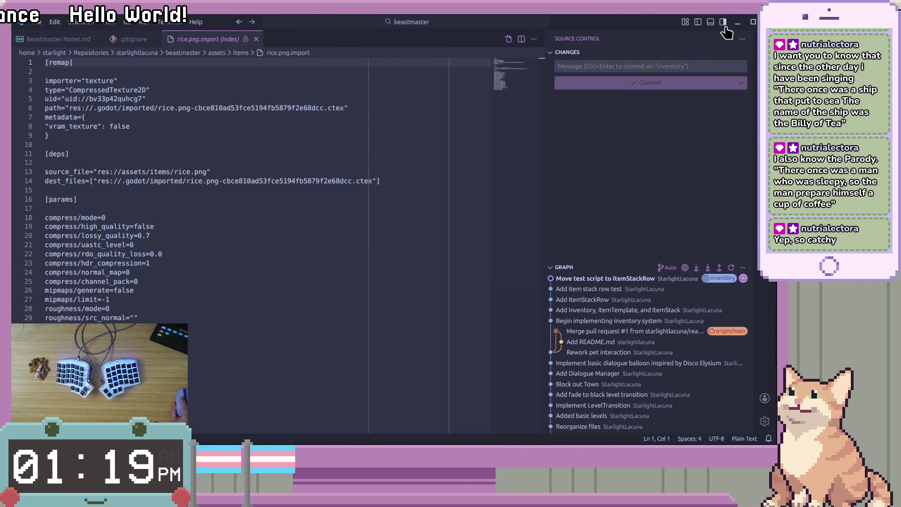
drag(625, 28, 804, 109)
drag(599, 154, 797, 155)
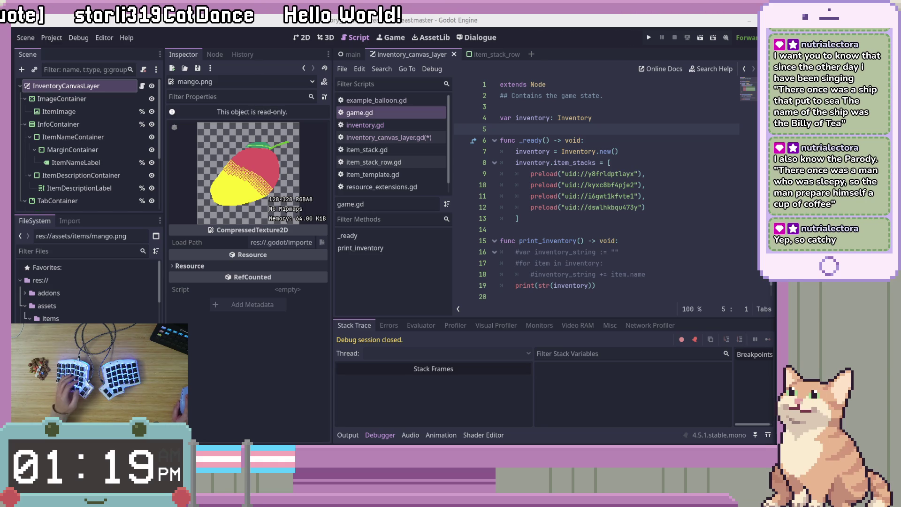
drag(776, 307, 900, 308)
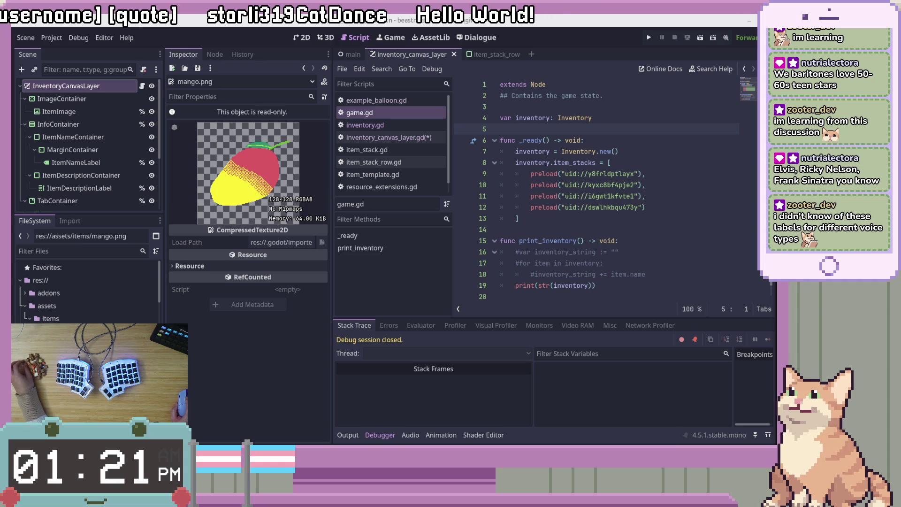
click(637, 186)
Step: Rename the inventory references on lines 7 and 8 to player_inventory
click(673, 122)
key(ctrl+Left)
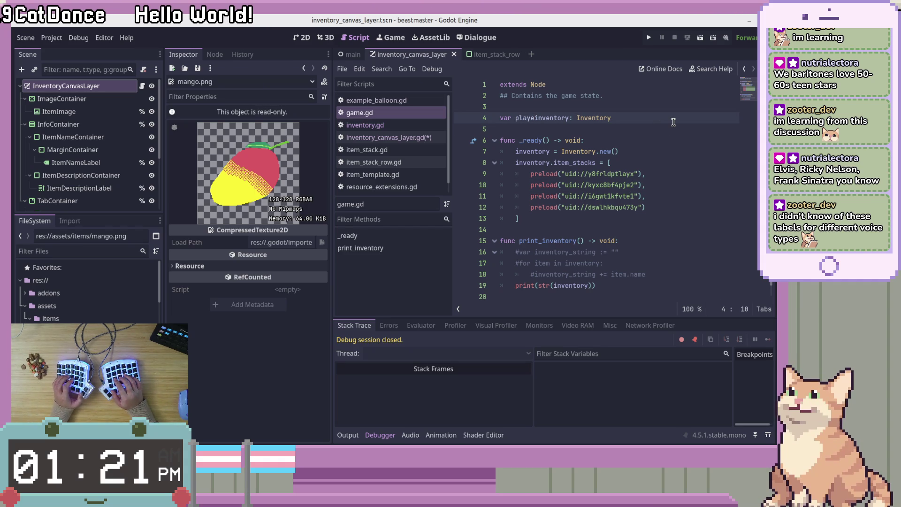
key(Down)
key(Down)
key(Down)
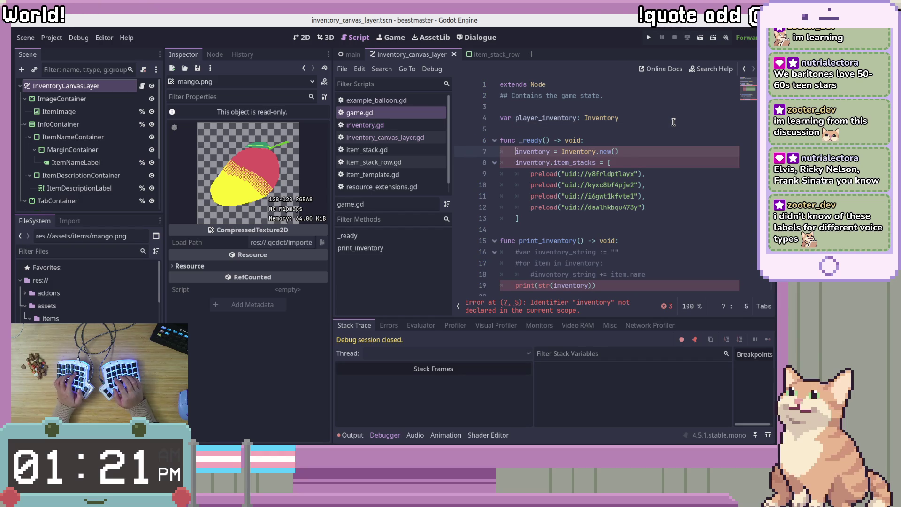
text(_)
key(Escape)
key(Down)
text(p)
key(BackSpace)
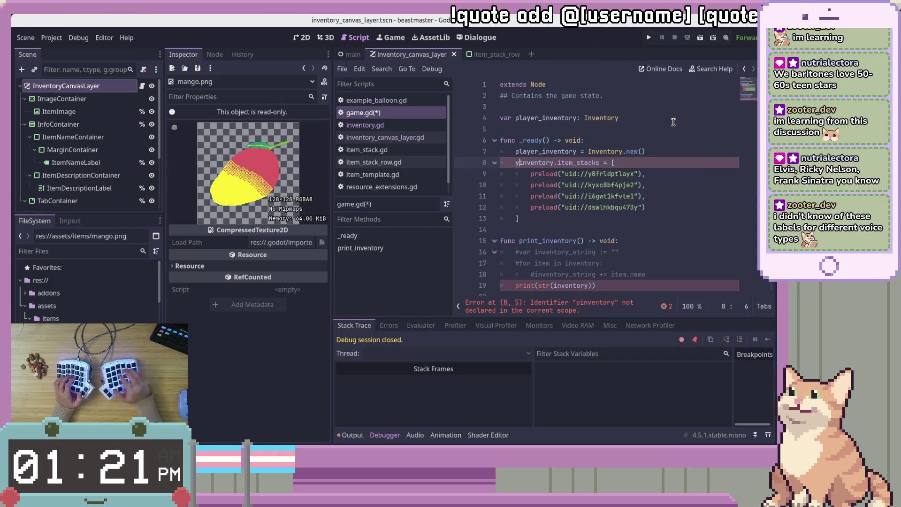
text(play)
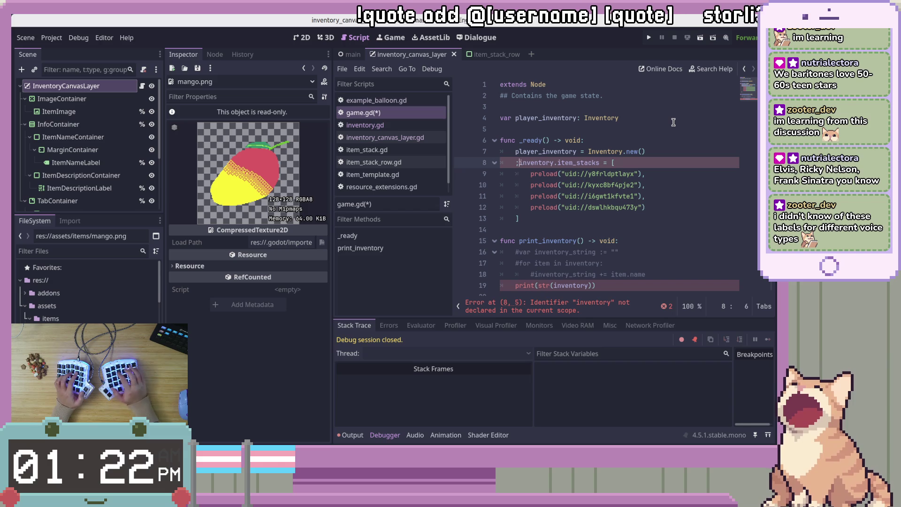
text(er_)
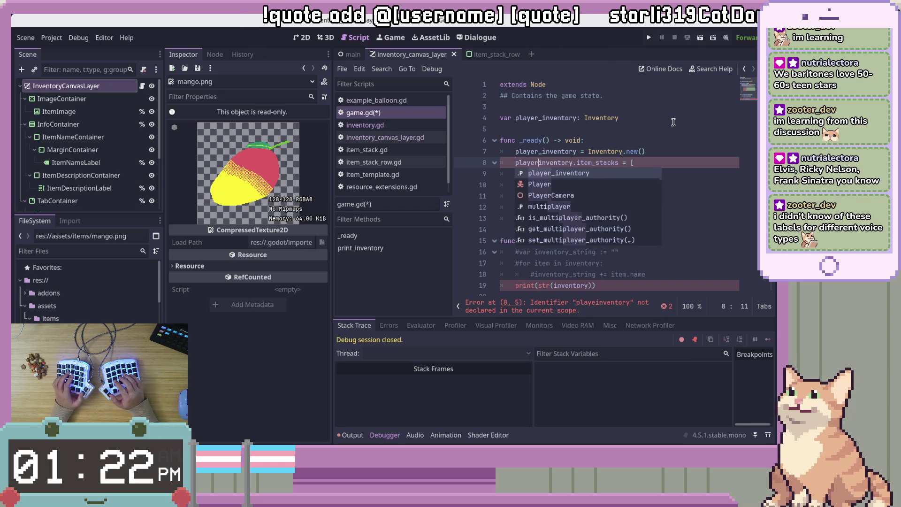
key(Escape)
Step: Change line 19's print call to use player_inventory and save game.gd
key(Down)
key(Down)
key(Down)
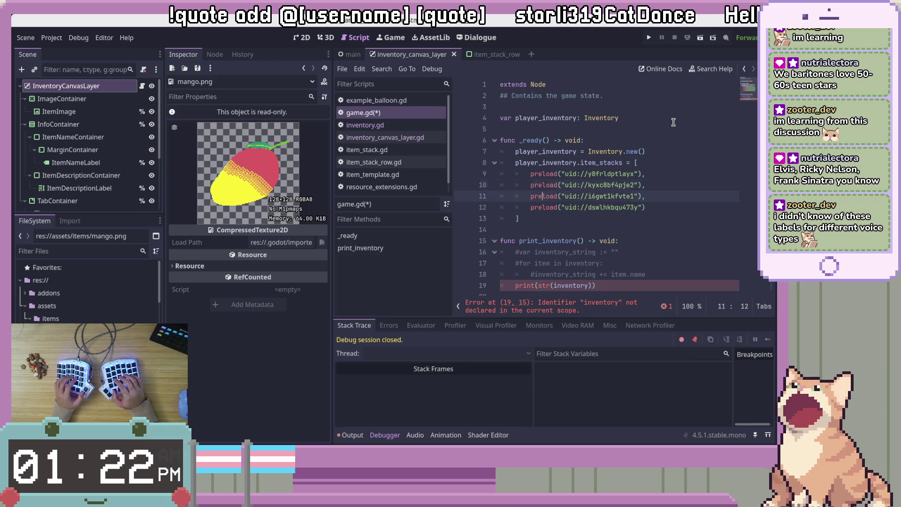
key(Down)
key(Down)
key(Down)
key(Home)
key(Right)
key(Right)
key(Right)
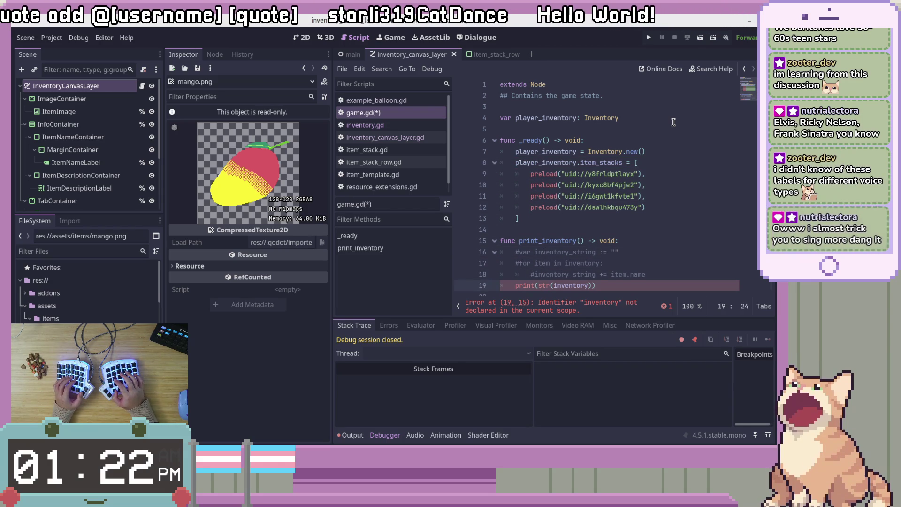
text(play)
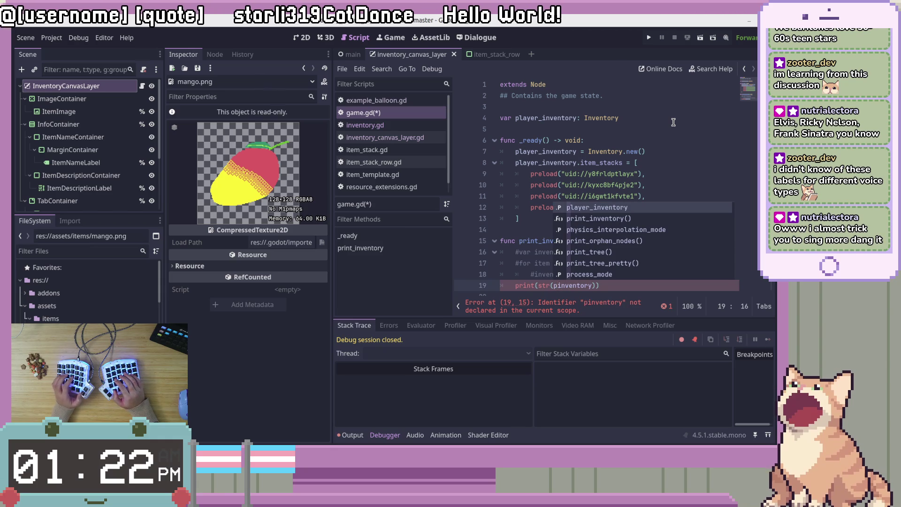
text(er_)
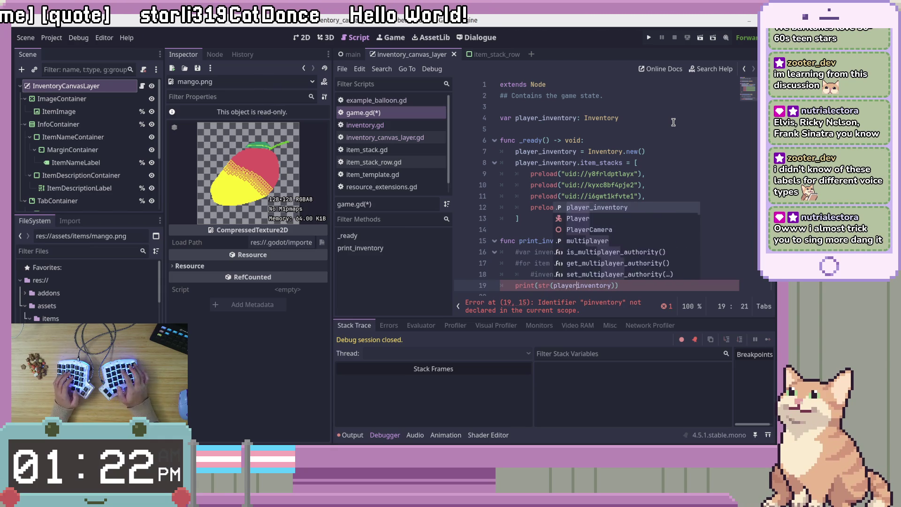
key(ctrl+s)
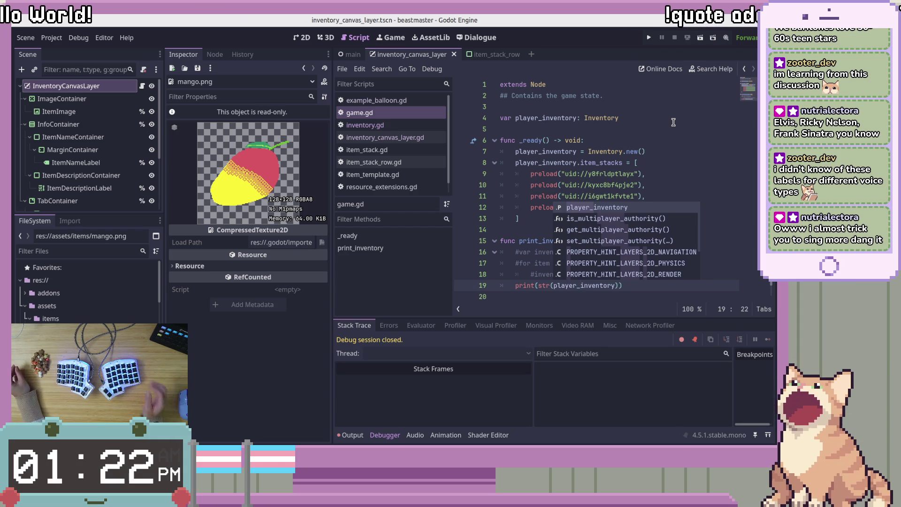
key(Escape)
click(653, 229)
scroll(653, 250, down, 1)
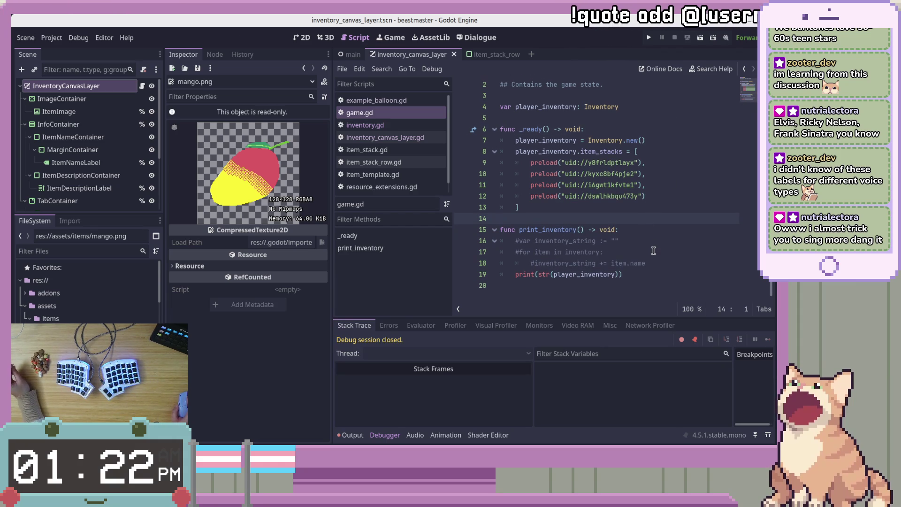
click(652, 264)
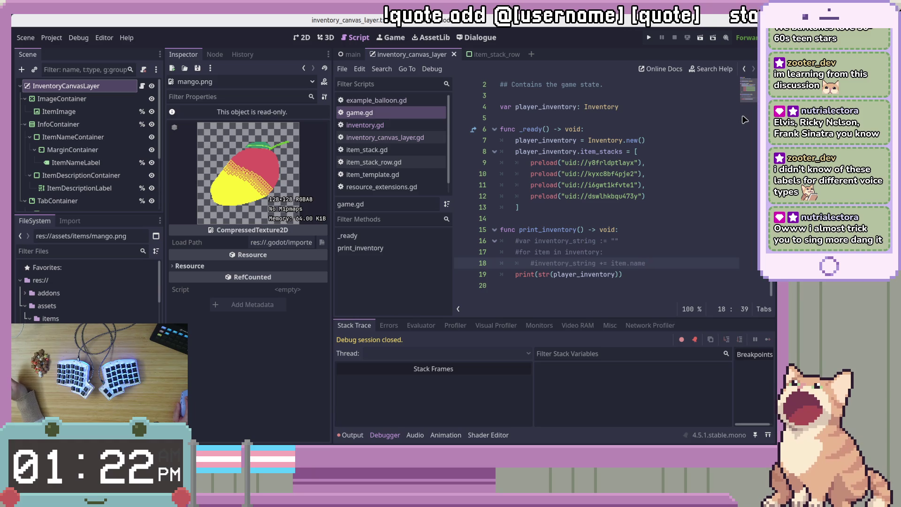
drag(647, 264, 451, 243)
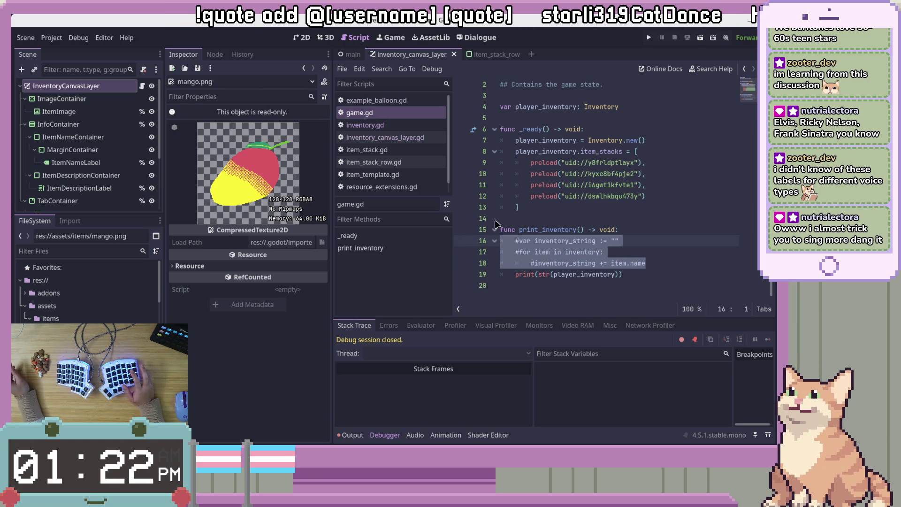
key(BackSpace)
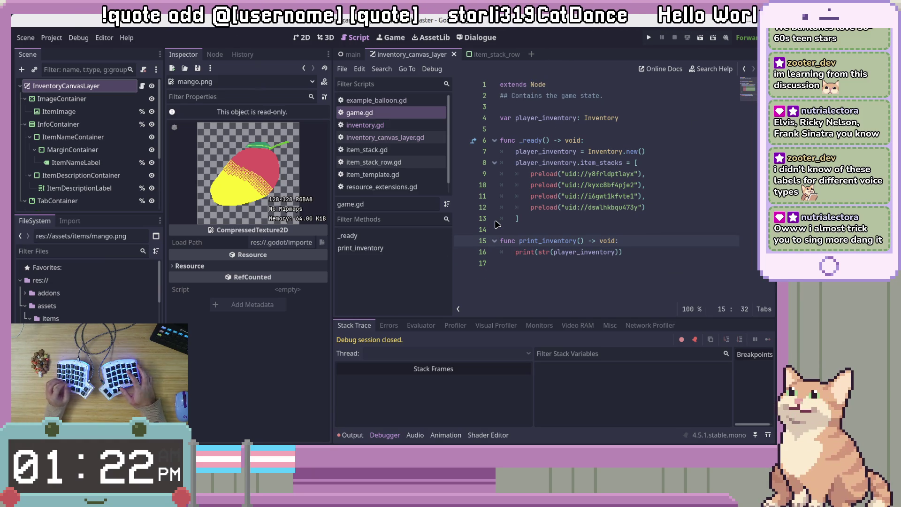
key(ctrl+z)
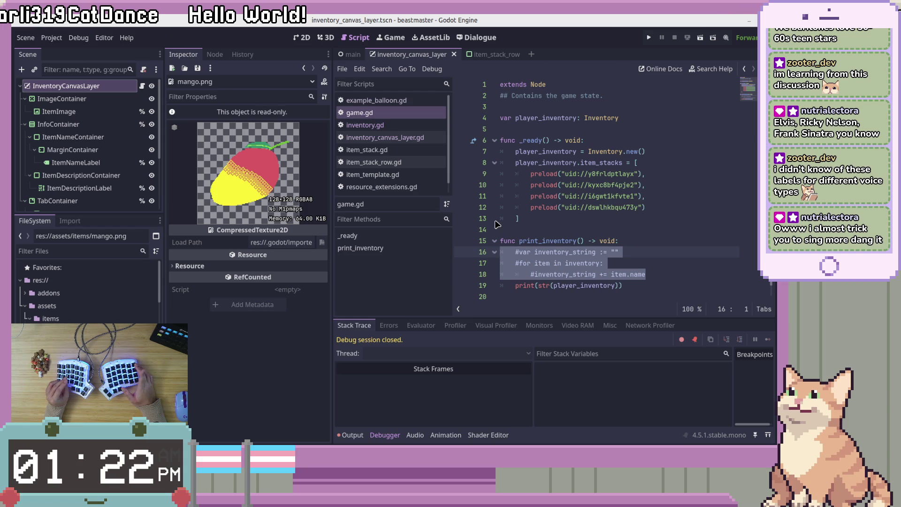
key(BackSpace)
key(BackSpace)
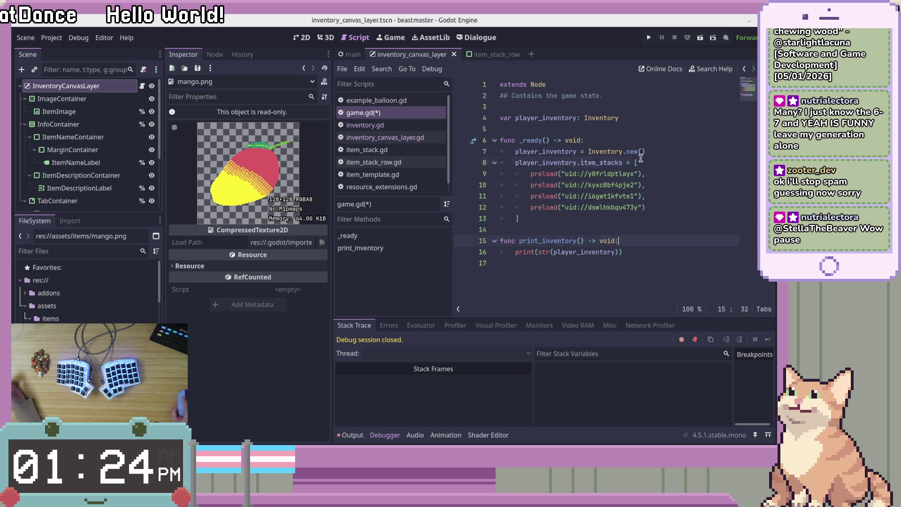
Step: Check the item_stacks list in game.gd, save the script, and open inventory_canvas_layer.gd
click(654, 220)
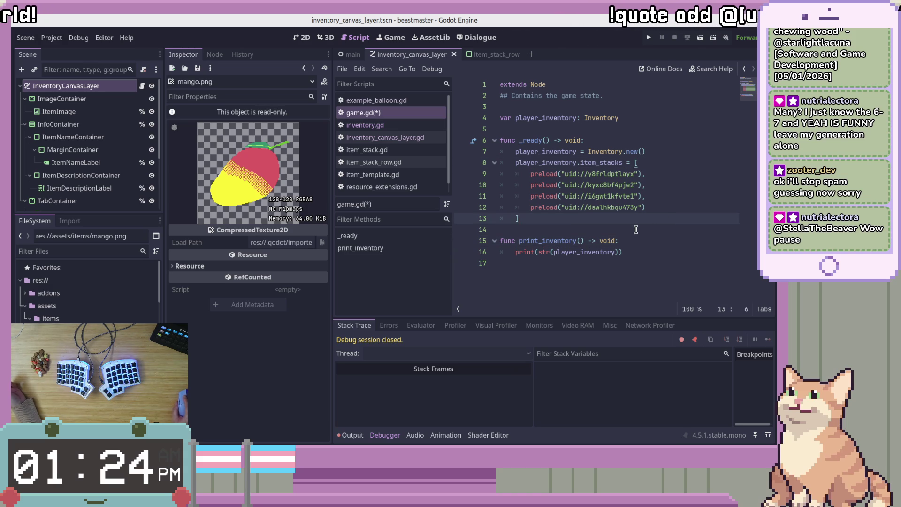
click(667, 205)
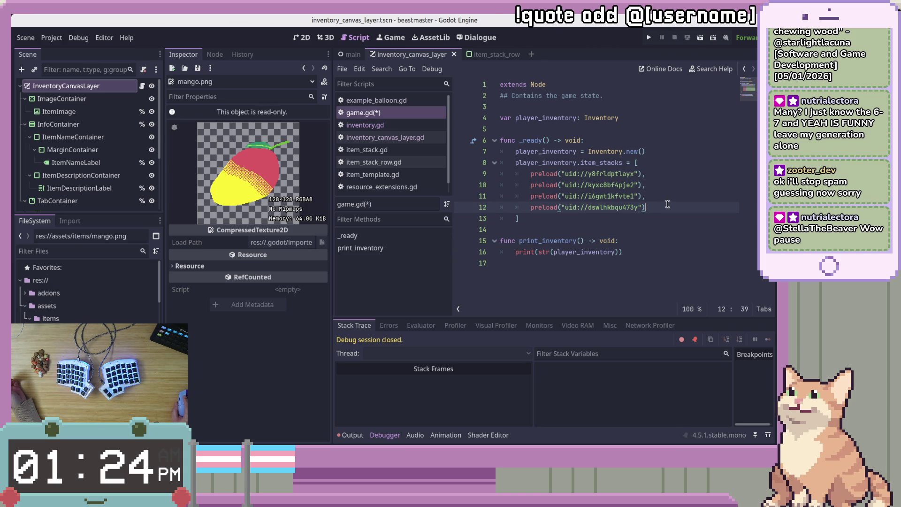
key(Down)
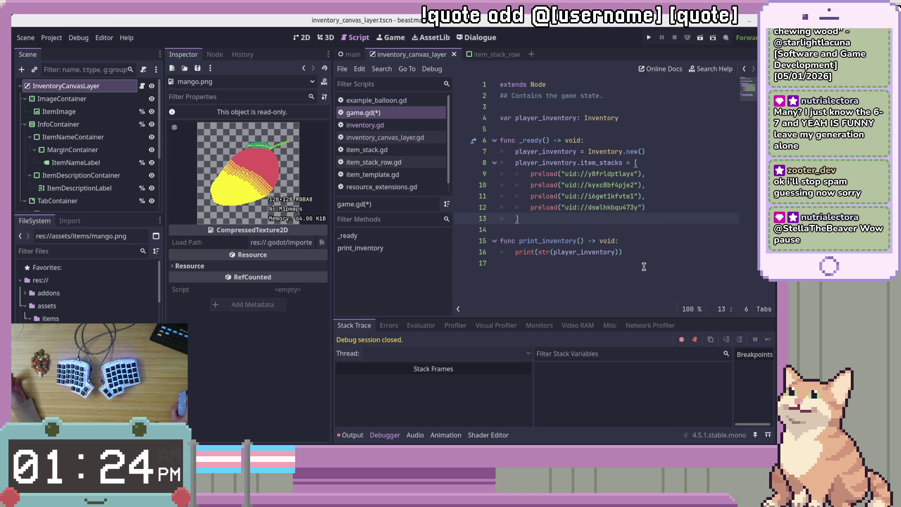
key(ctrl+f)
key(Escape)
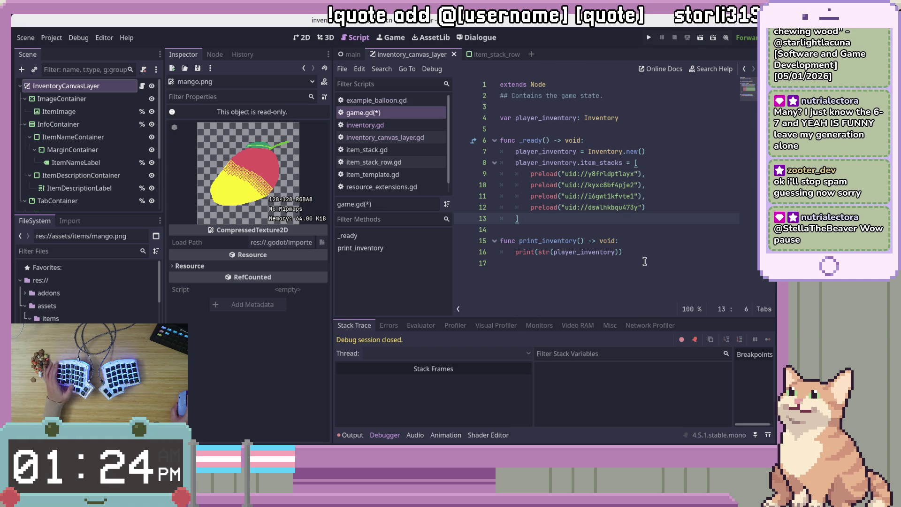
click(653, 163)
key(ctrl+s)
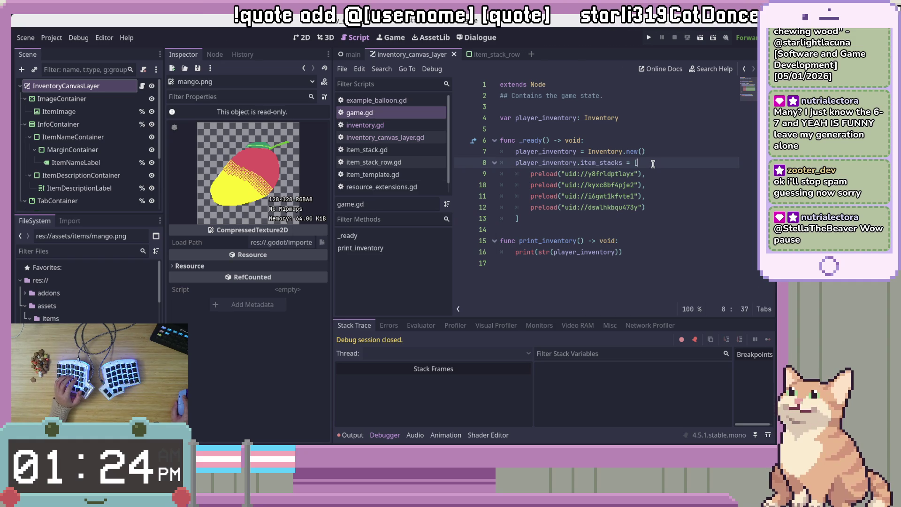
click(142, 85)
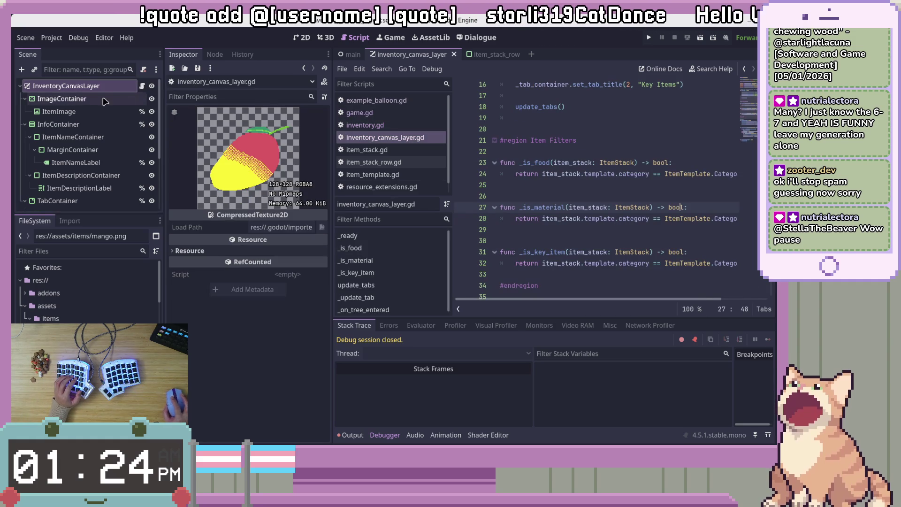
click(105, 99)
click(589, 184)
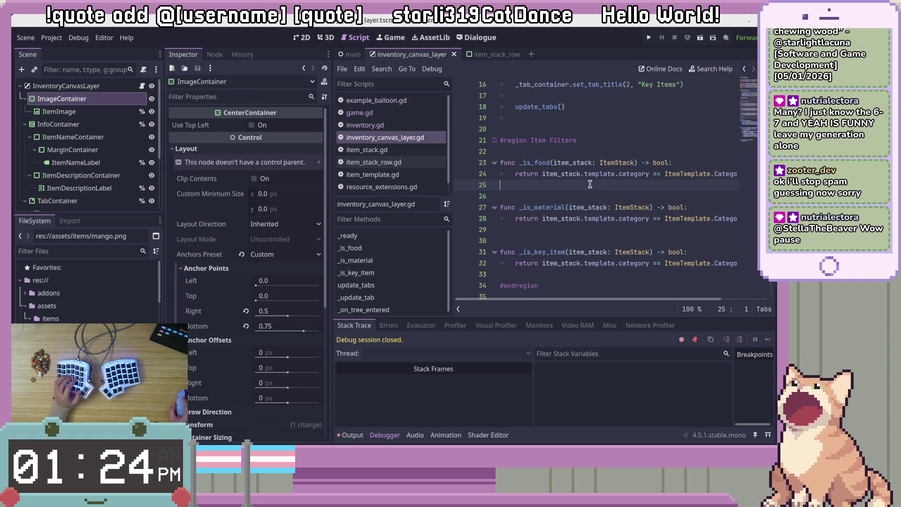
click(89, 86)
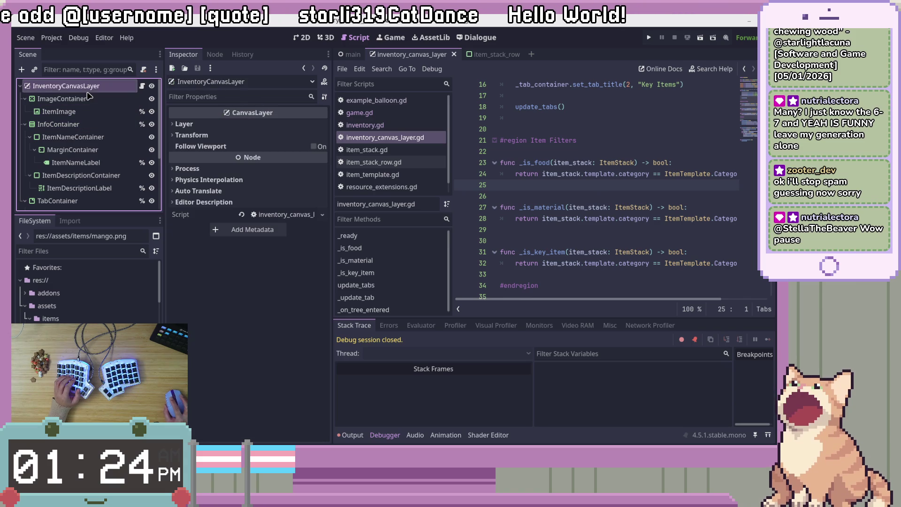
double_click(138, 86)
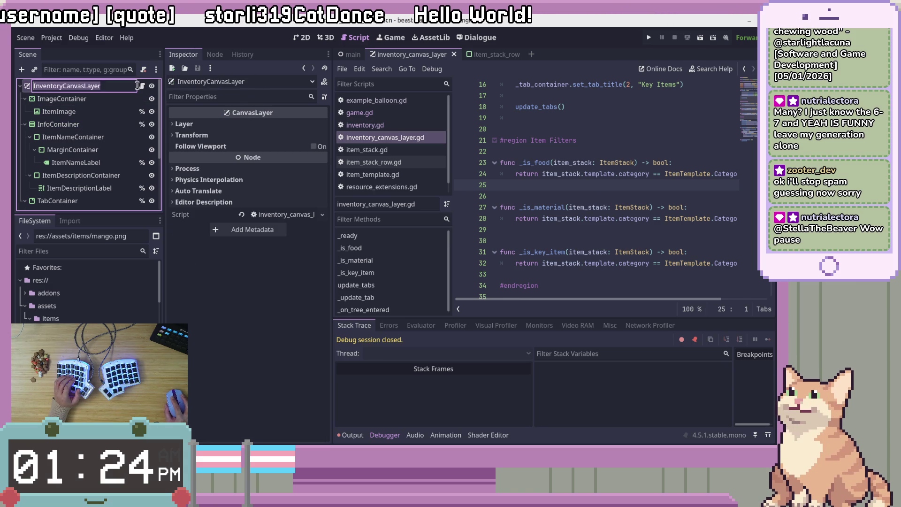
click(667, 174)
scroll(657, 188, down, 5)
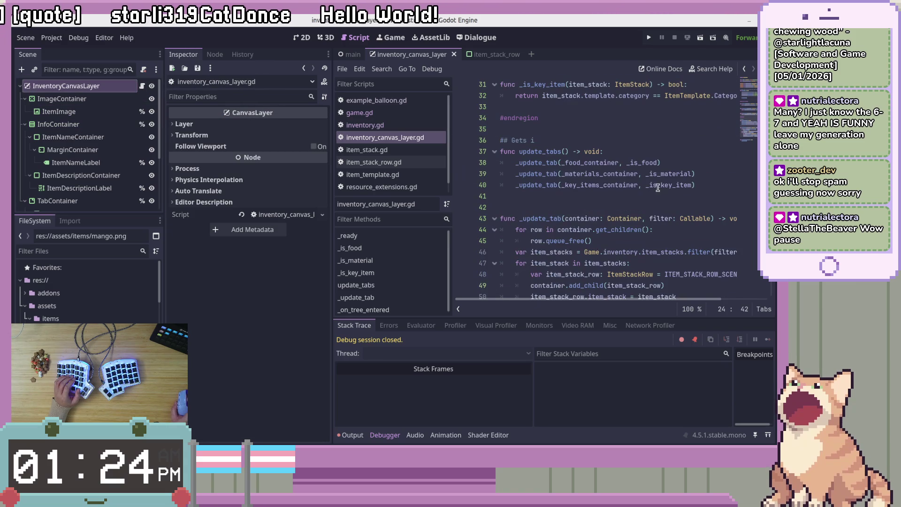
double_click(540, 151)
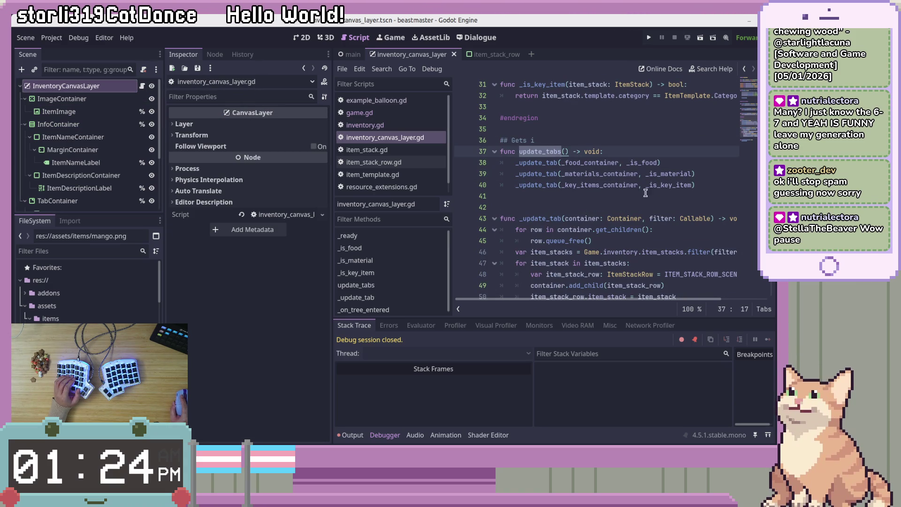
scroll(661, 216, up, 10)
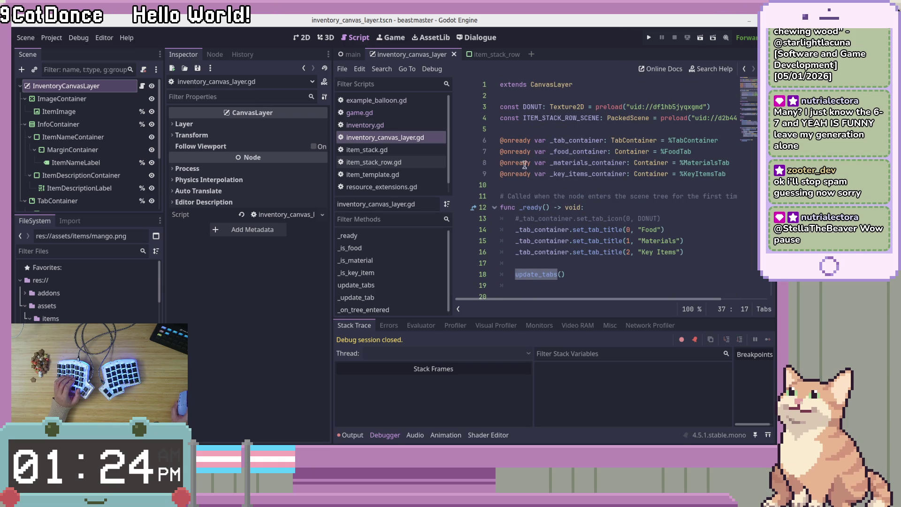
scroll(546, 265, down, 10)
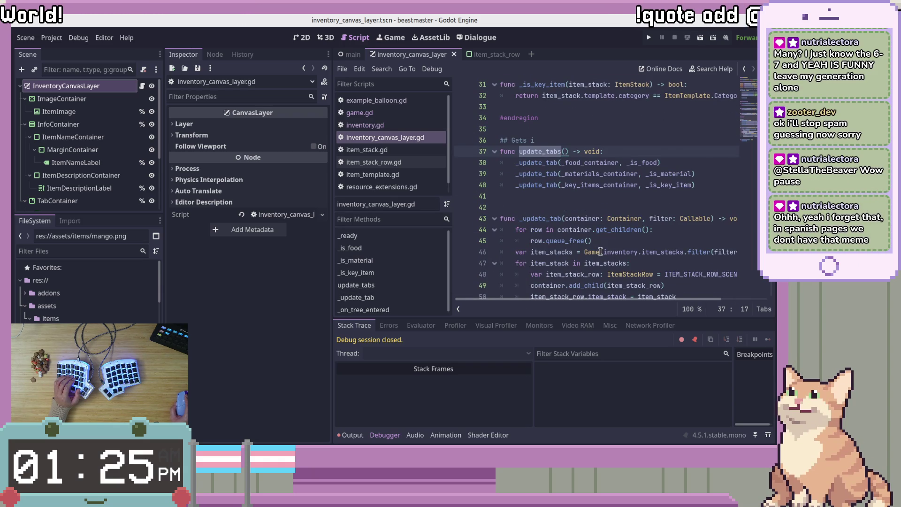
scroll(600, 252, down, 1)
double_click(628, 219)
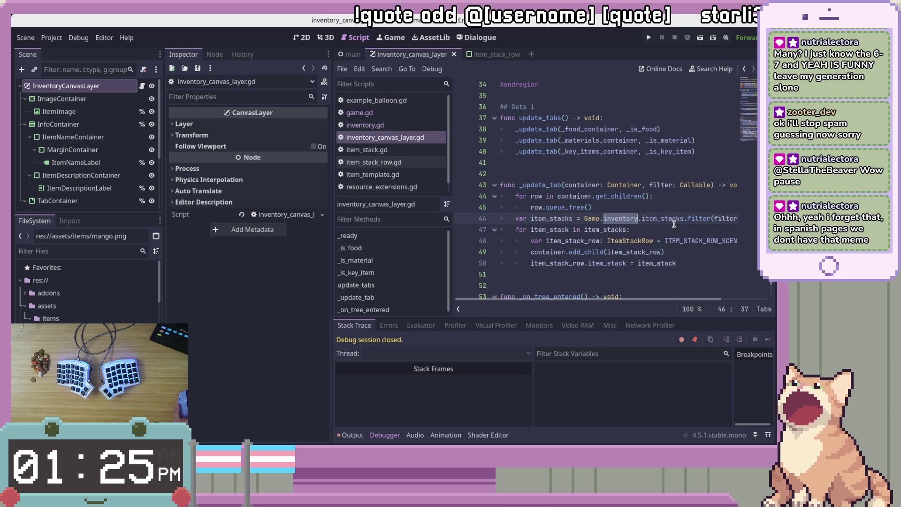
click(665, 219)
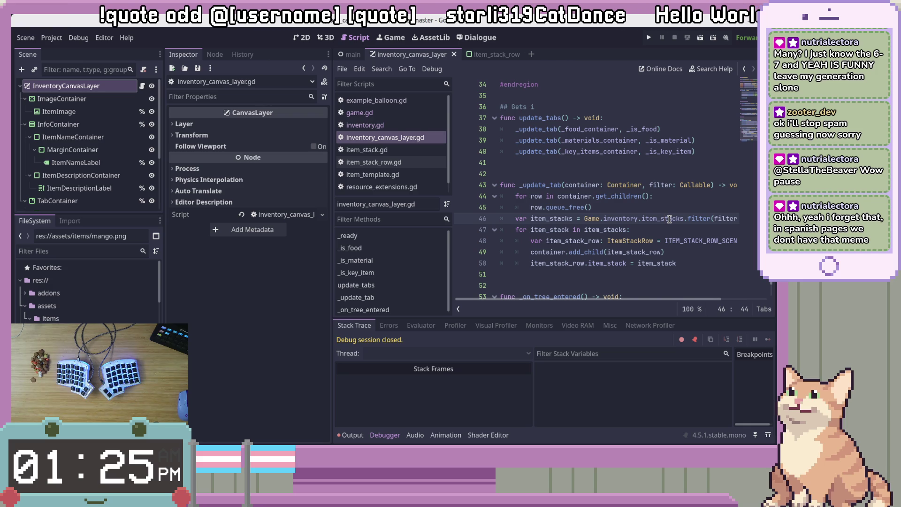
click(657, 158)
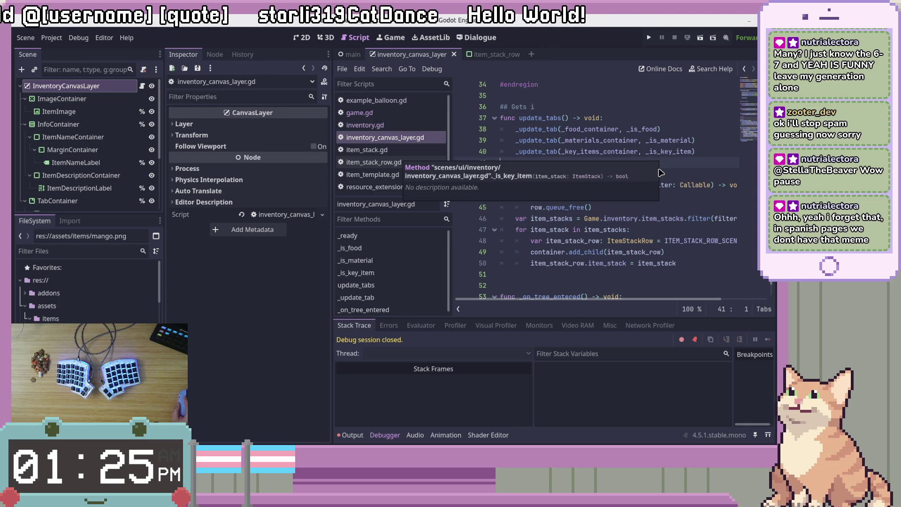
click(667, 153)
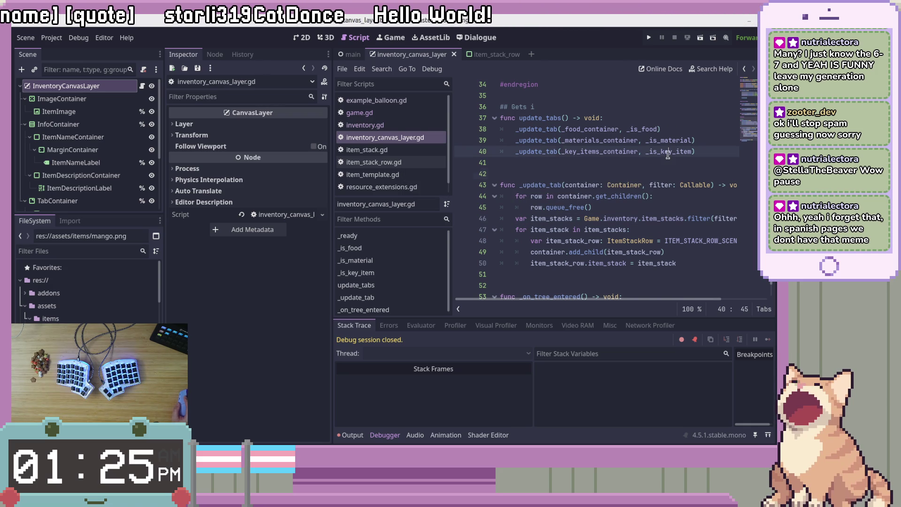
click(665, 175)
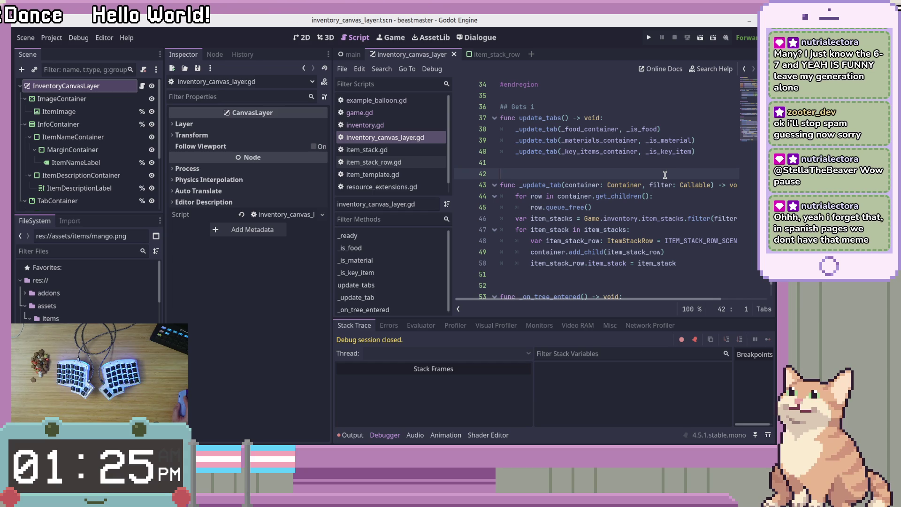
click(633, 228)
scroll(745, 142, down, 1)
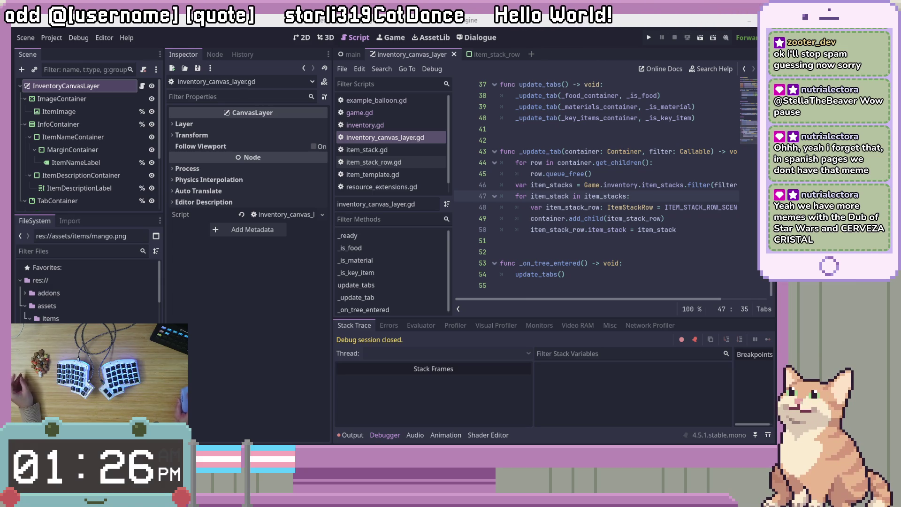
click(641, 184)
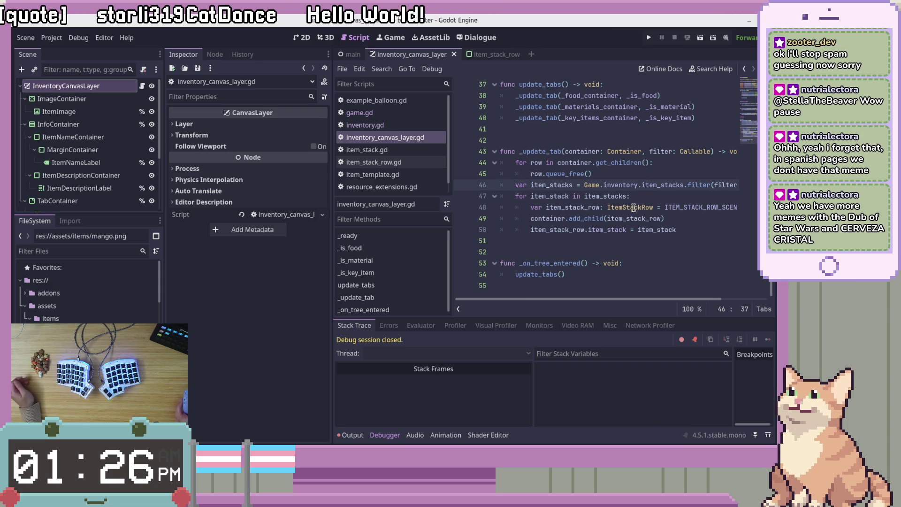
scroll(645, 208, up, 2)
click(657, 196)
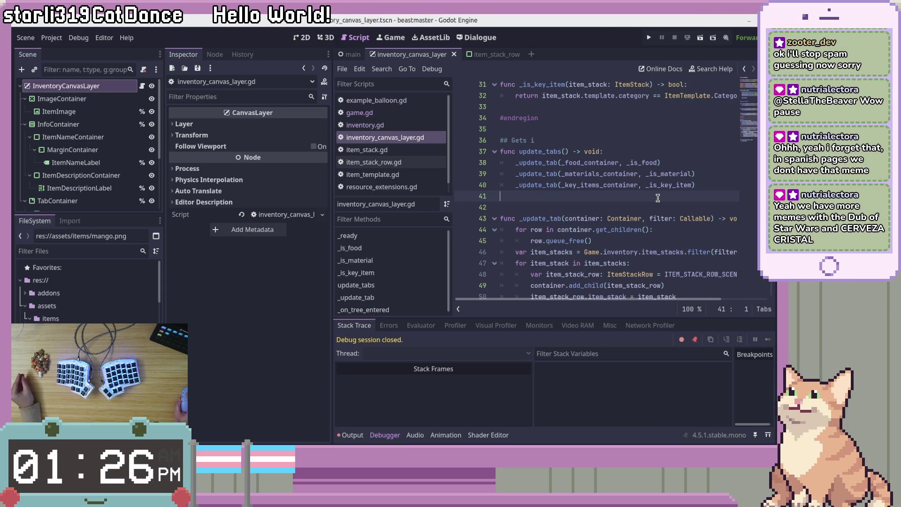
scroll(656, 197, up, 5)
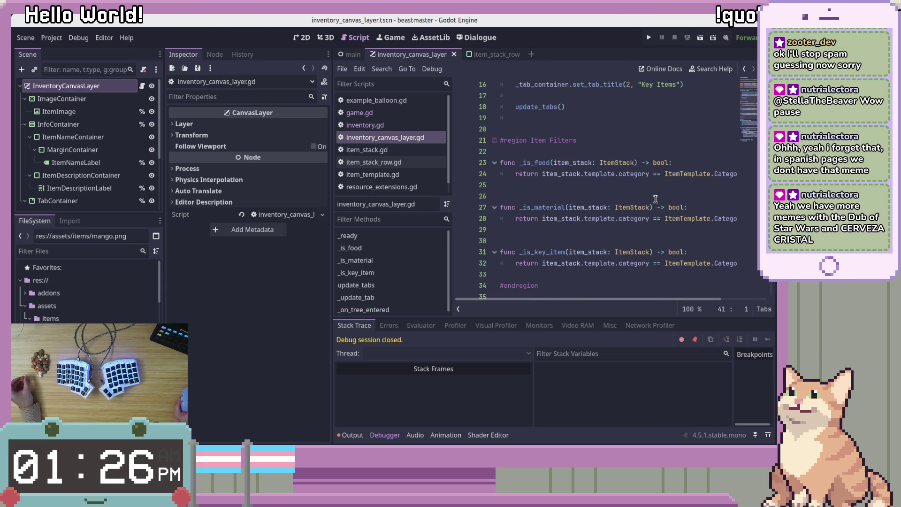
scroll(655, 198, down, 1)
scroll(655, 199, up, 3)
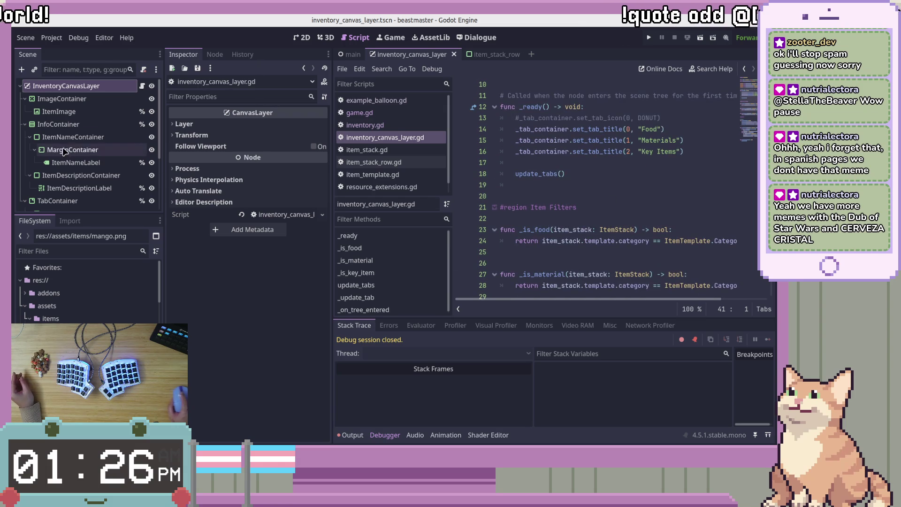
Step: Select InfoContainer to show its BoxContainer and Control properties, then switch to the YouTube browser
click(74, 98)
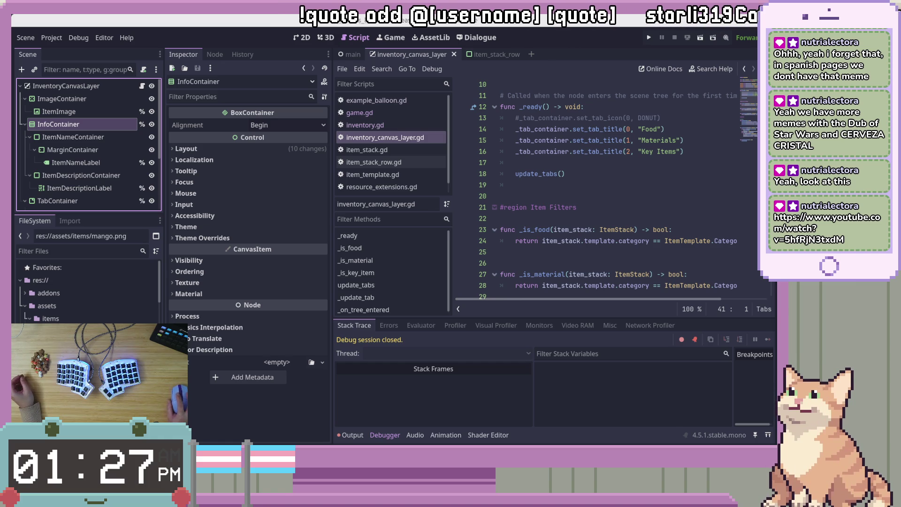
key(alt+Tab)
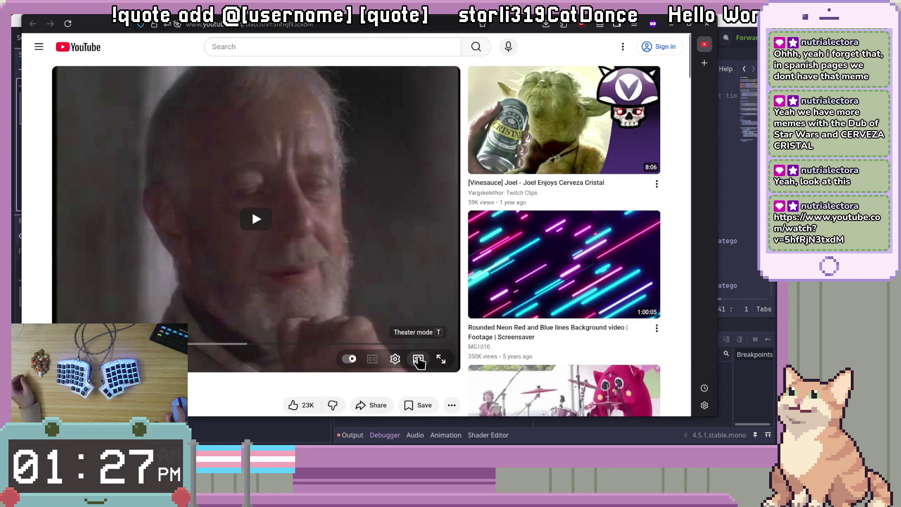
Step: Put the shared Star Wars clip in theater mode and resume its playback
click(407, 358)
click(249, 254)
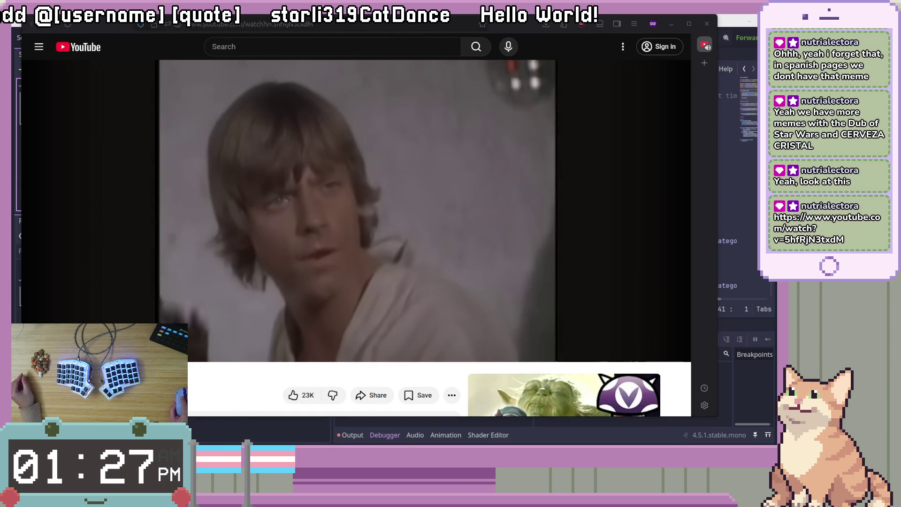
click(308, 131)
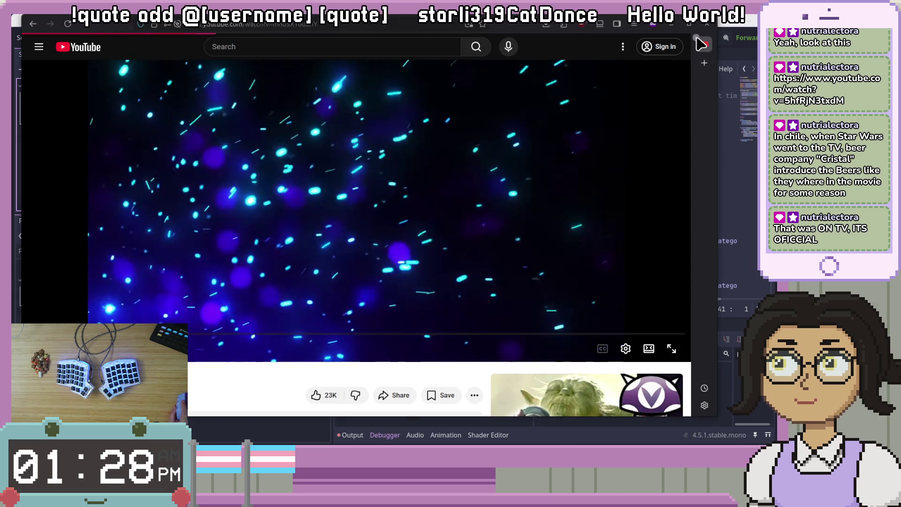
Step: Close the browser window to return to the Godot editor
click(702, 43)
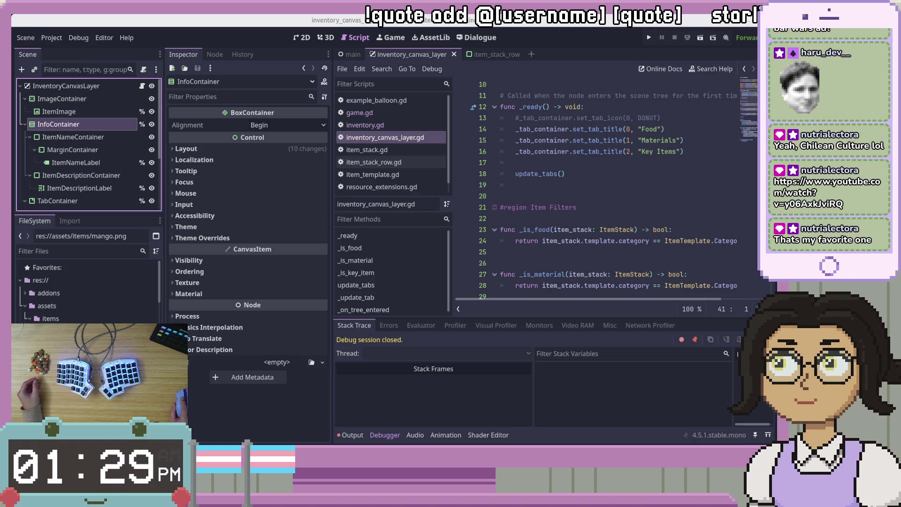
Step: Bring the browser with the second Star Wars clip forward and shift it down slightly
key(alt+Tab)
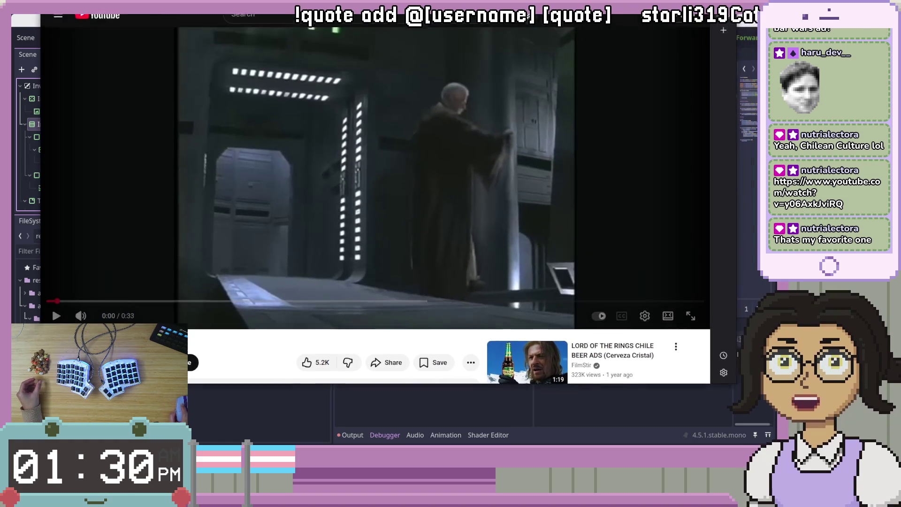
drag(535, 10, 539, 42)
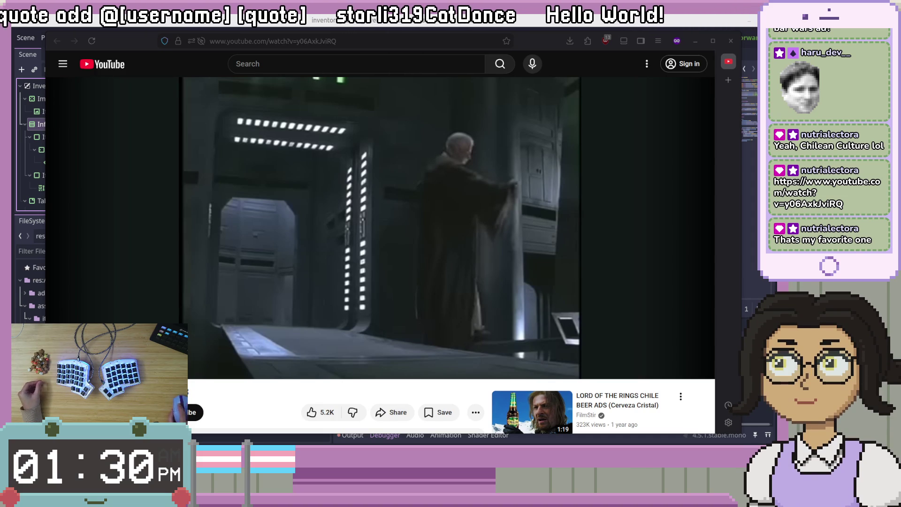
Step: Play the star wars cerveza cristal 3 clip, cancel the next autoplay, and close the browser
click(390, 152)
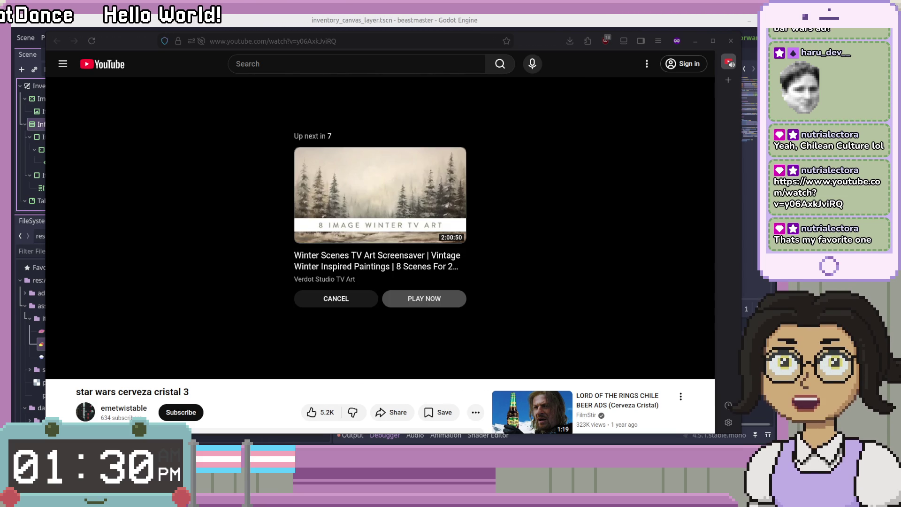
click(342, 300)
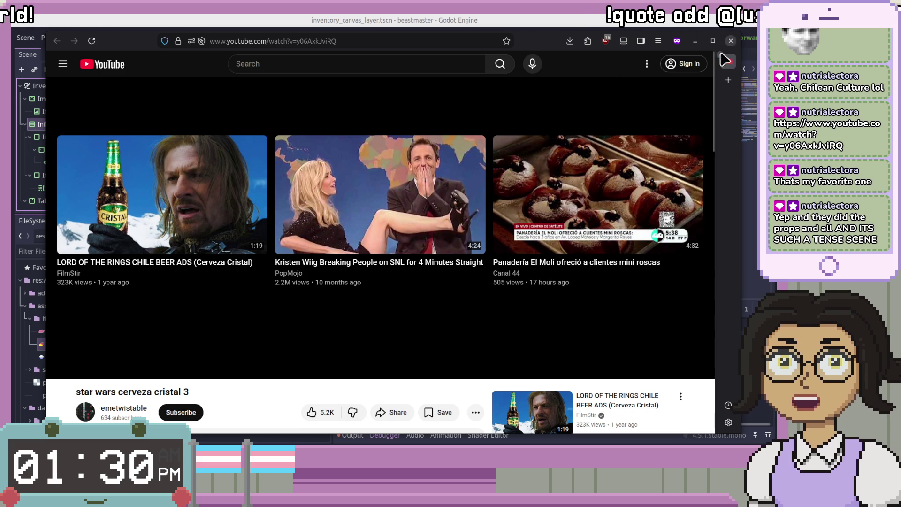
click(731, 40)
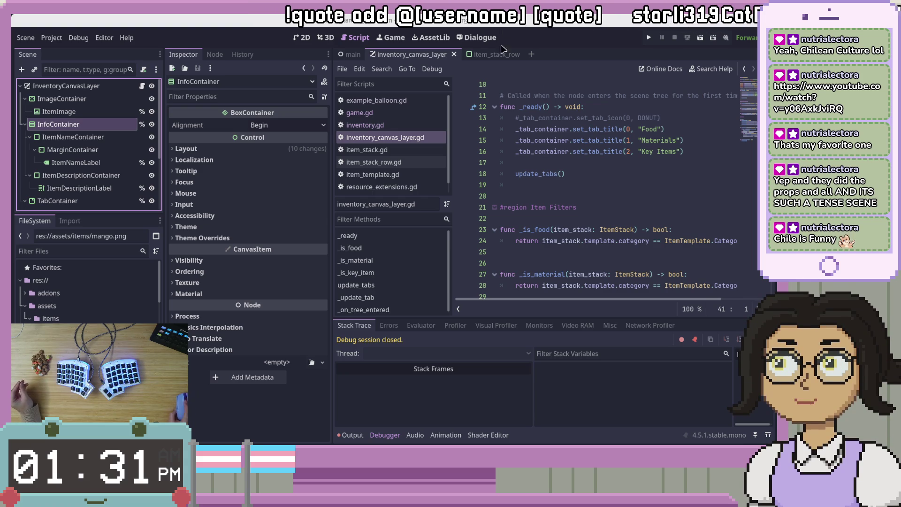
Step: Scroll back to _ready's Food, Materials and Key Items tab titles, then inspect ImageContainer and InfoContainer
scroll(645, 180, up, 2)
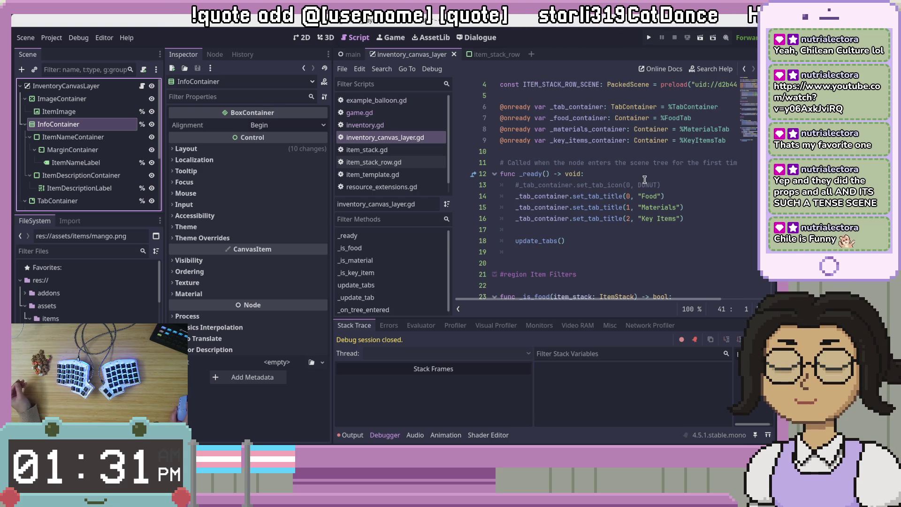
scroll(645, 180, down, 11)
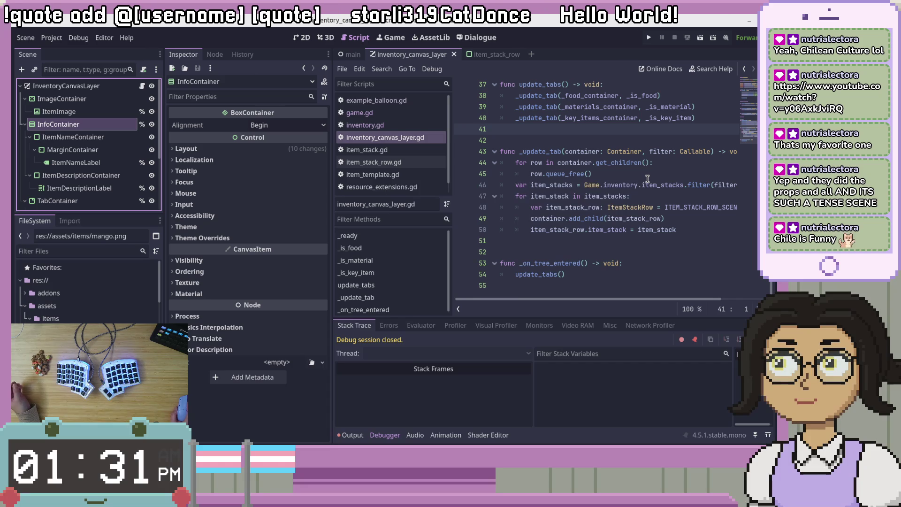
scroll(648, 177, up, 4)
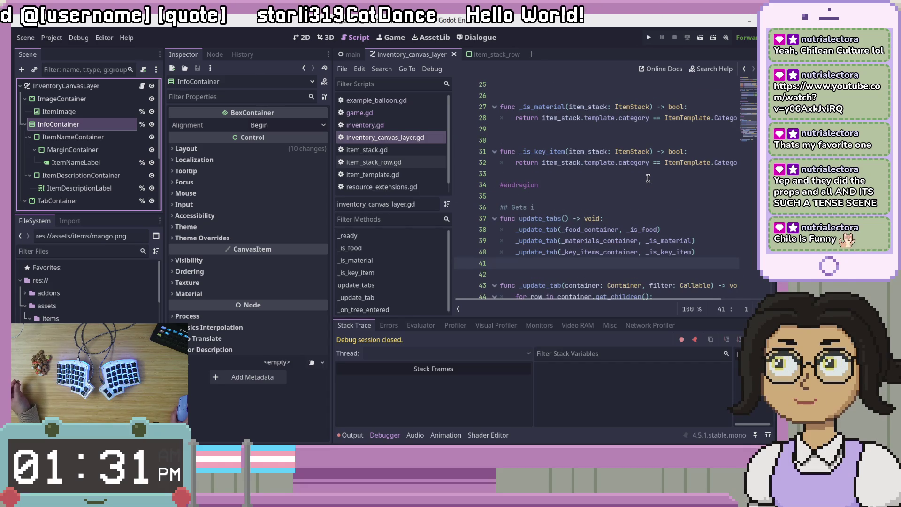
scroll(648, 178, up, 6)
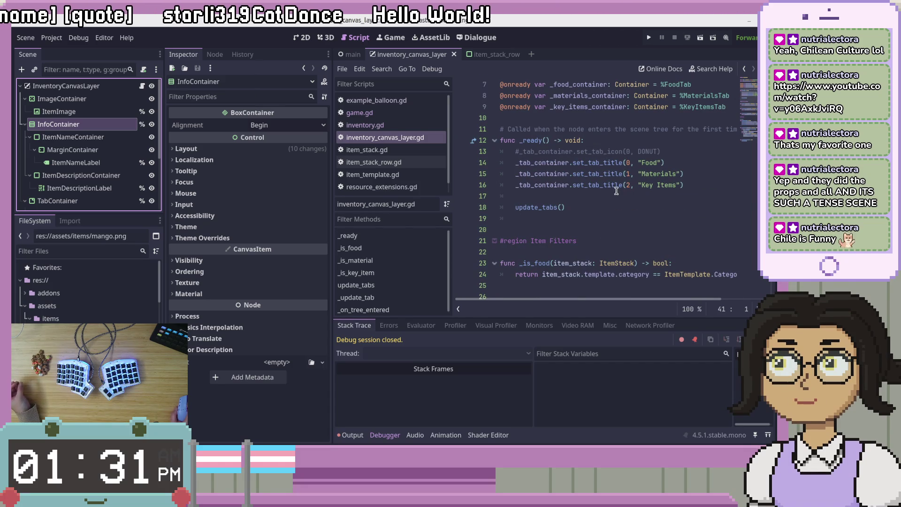
click(70, 98)
click(87, 124)
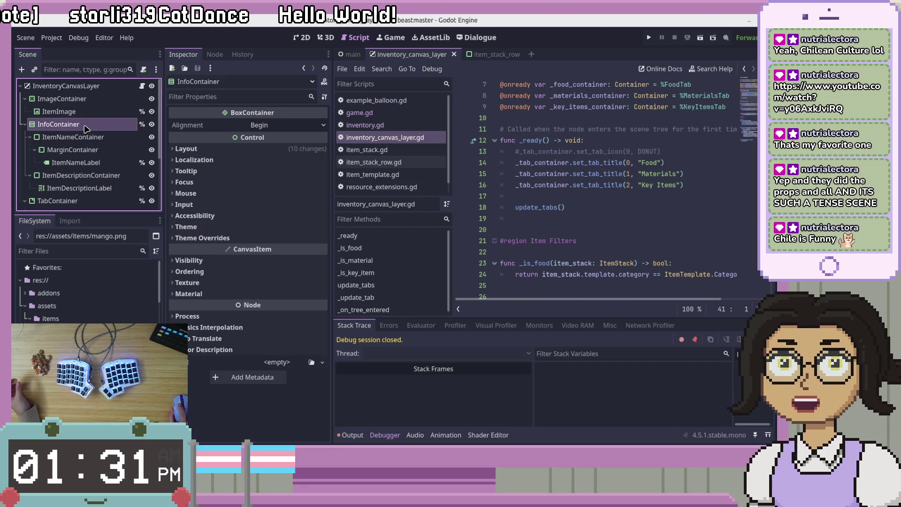
Step: Inspect TabContainer to preview the inventory_canvas_layer.tres theme, then select the InventoryCanvasLayer root
click(92, 201)
scroll(93, 202, down, 2)
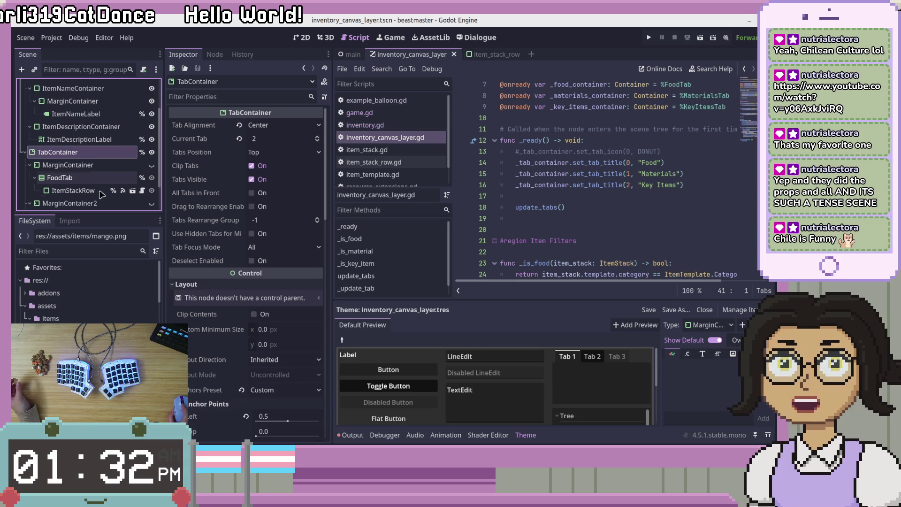
drag(94, 127, 105, 168)
scroll(104, 169, down, 2)
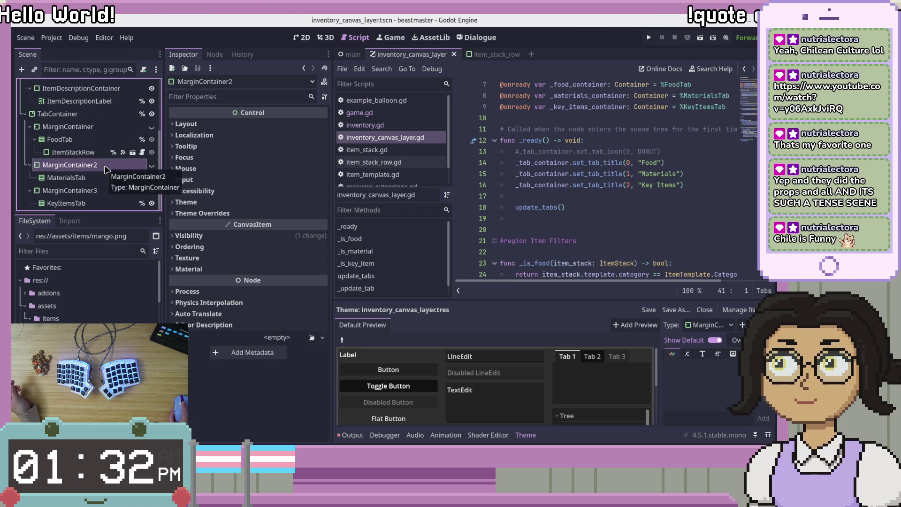
scroll(105, 169, up, 4)
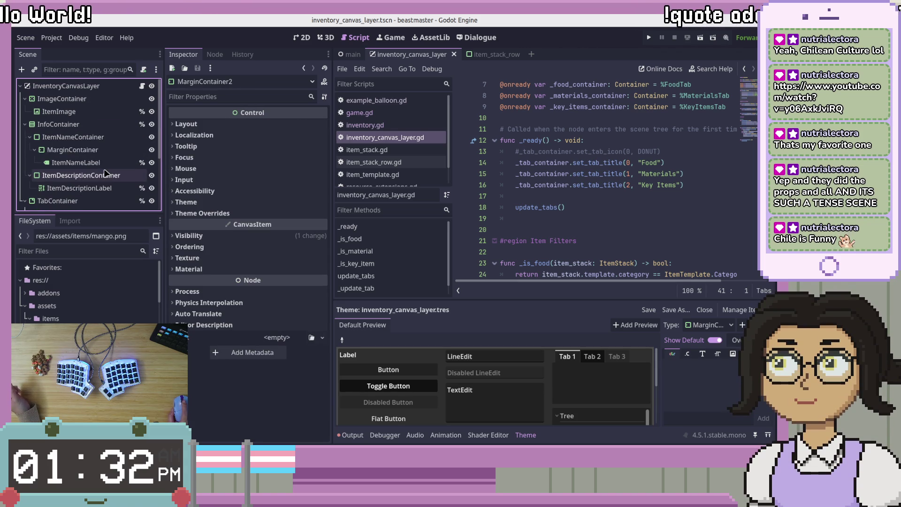
click(79, 86)
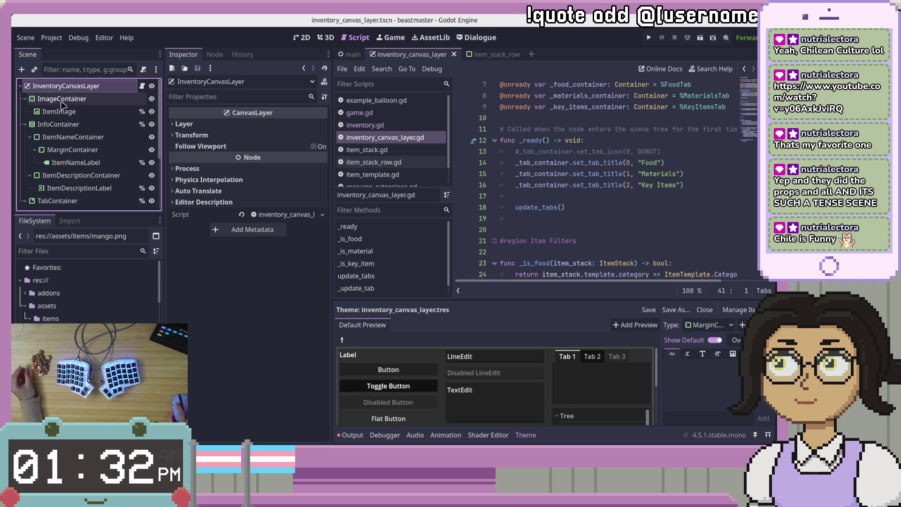
Step: Add a new Control child node under the root InventoryCanvasLayer
right_click(59, 100)
click(44, 106)
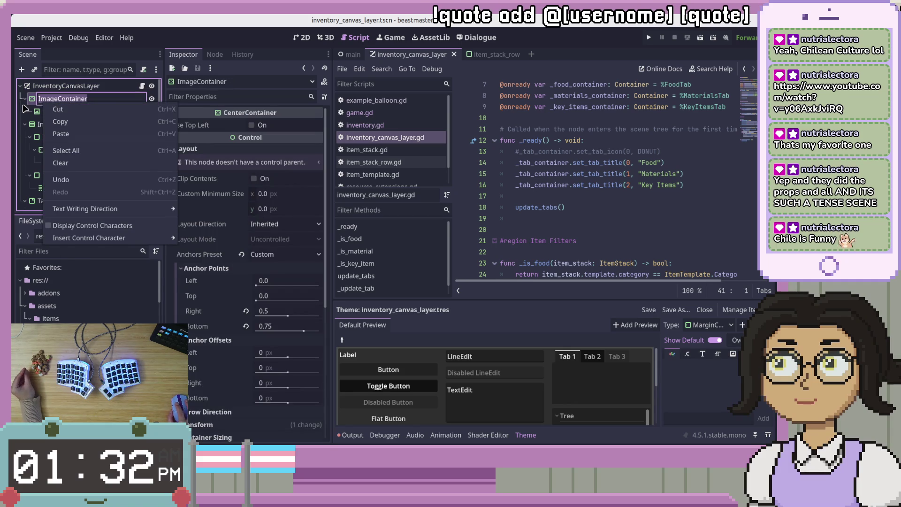
key(Escape)
right_click(45, 103)
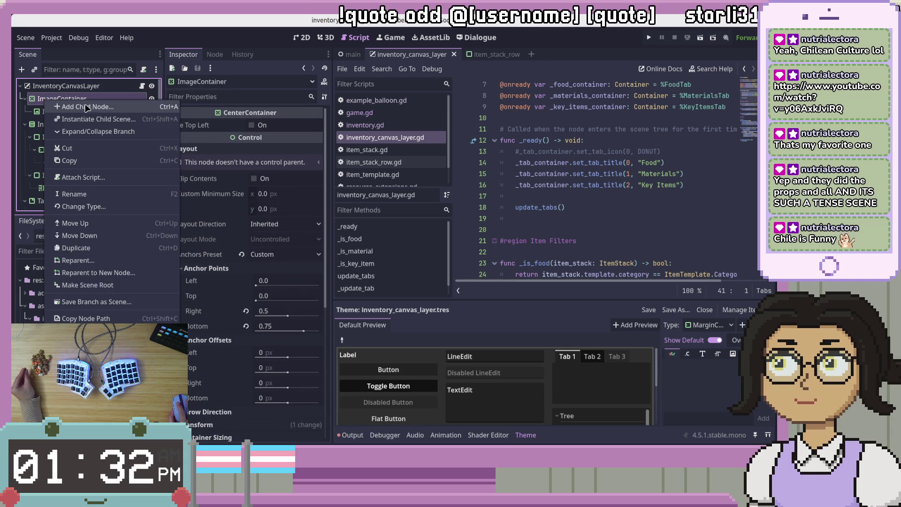
click(65, 87)
right_click(68, 89)
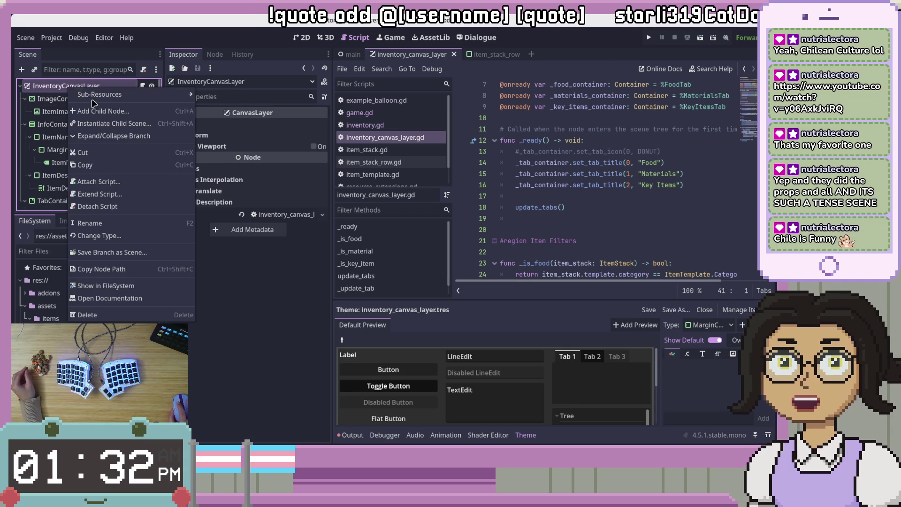
click(160, 114)
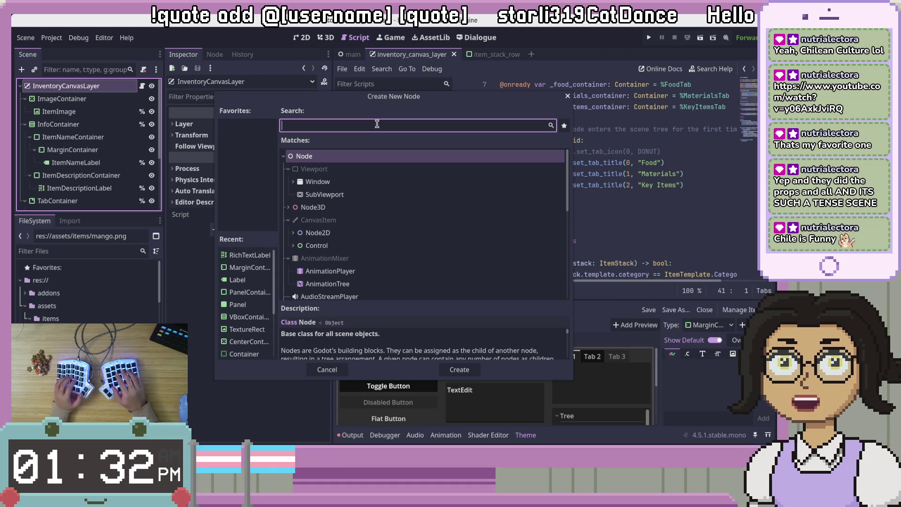
text(Cont)
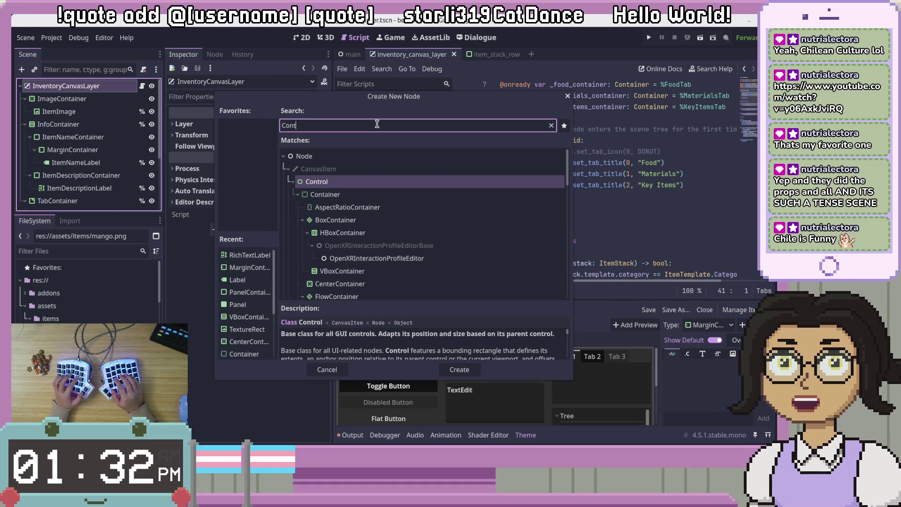
text(rol)
key(Return)
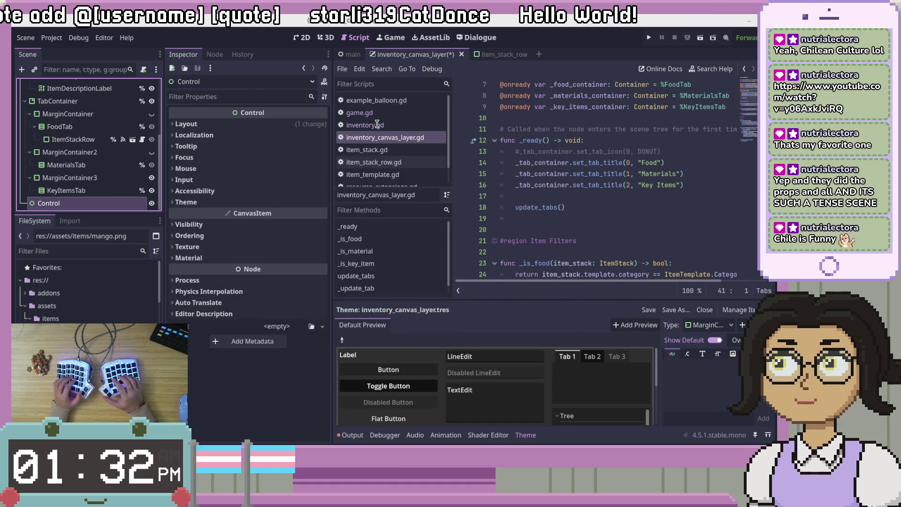
Step: Rename the Control node to PlayerInventory and move it to the top of the tree
key(F2)
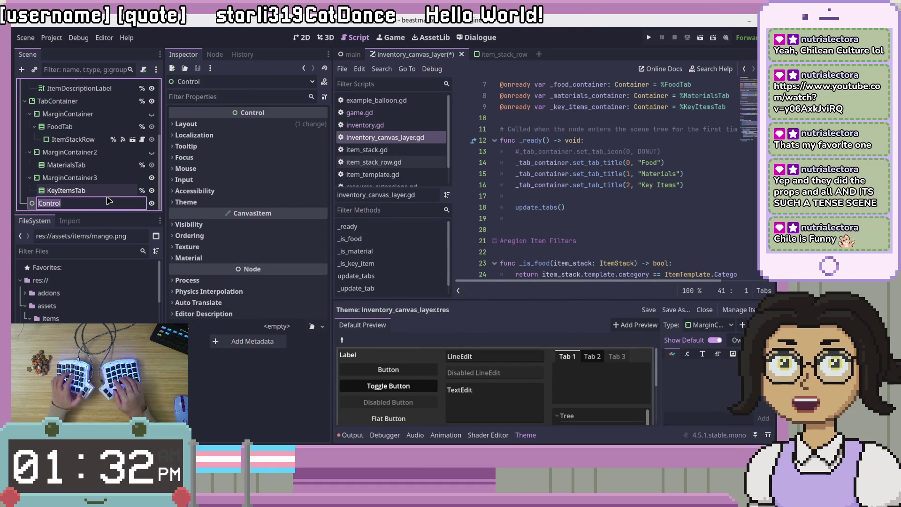
text(PlayerInventory)
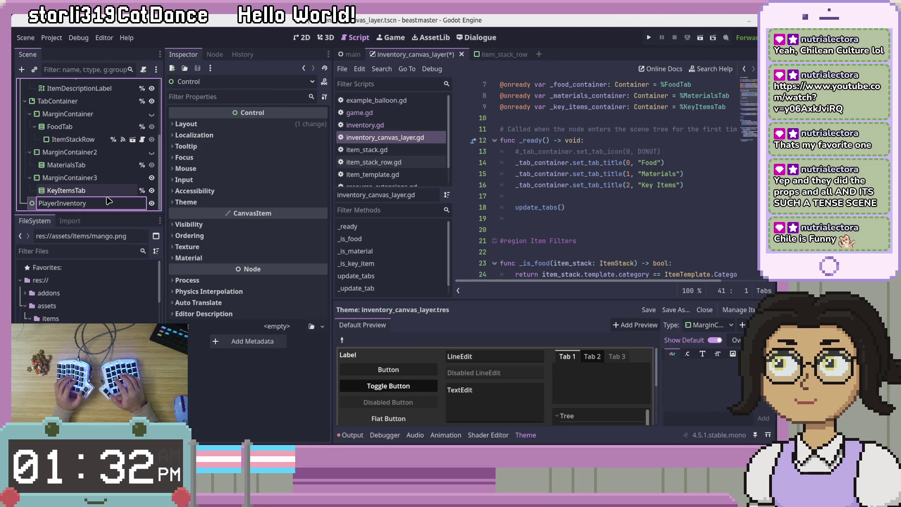
key(Return)
drag(80, 161, 81, 99)
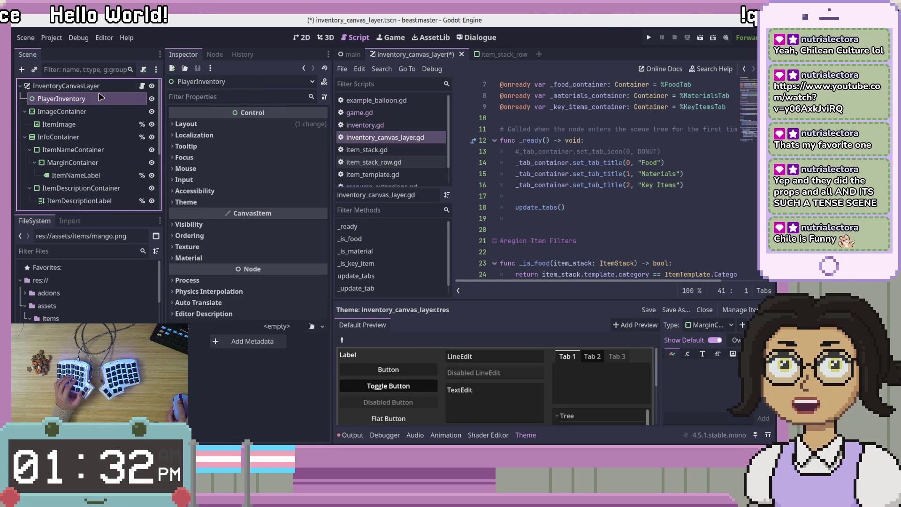
Step: Collapse the branches under InventoryCanvasLayer with Expand/Collapse Branch
click(118, 87)
click(115, 112)
click(123, 89)
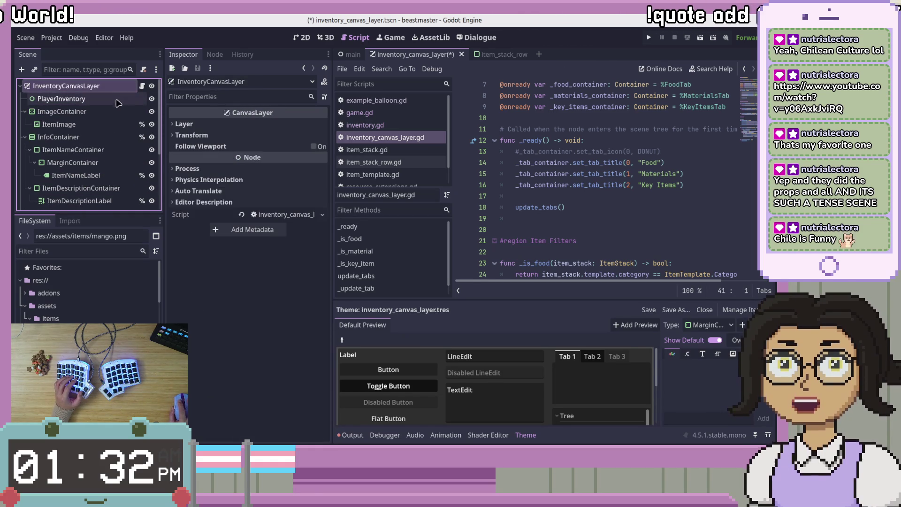
right_click(42, 96)
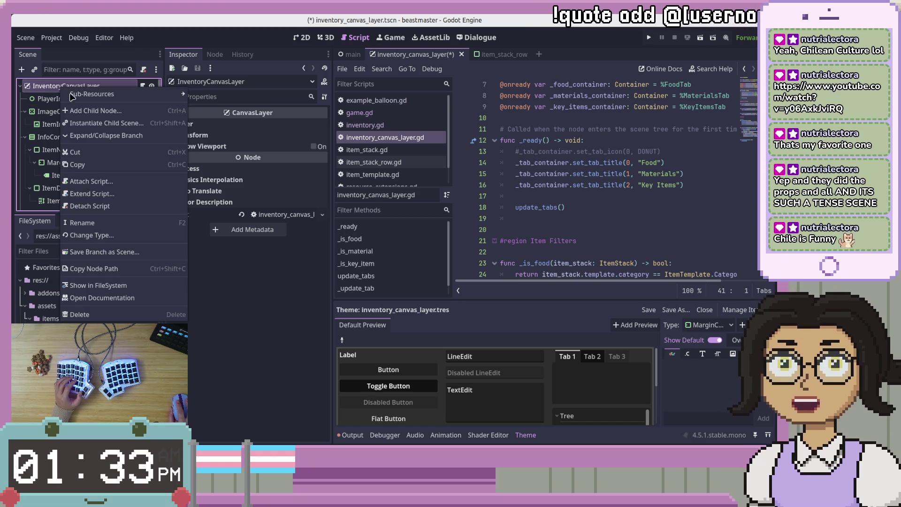
click(106, 136)
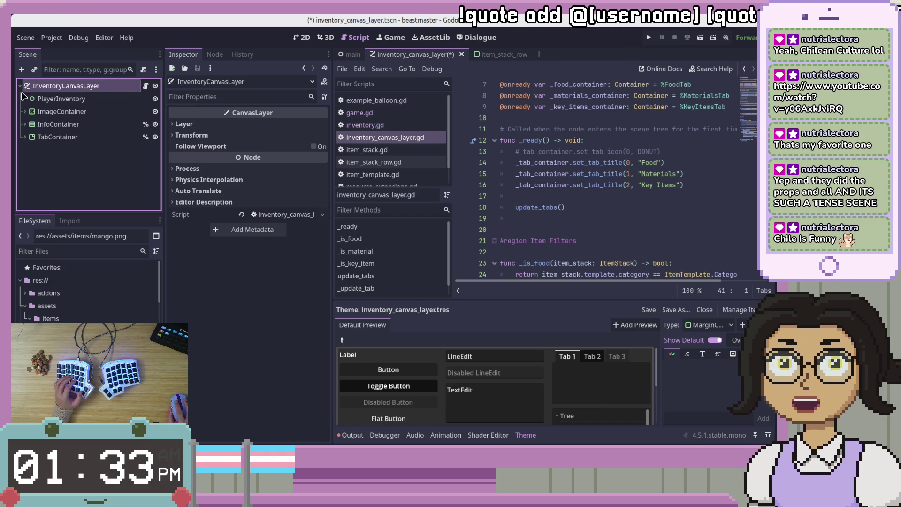
Step: Move ImageContainer, InfoContainer and TabContainer together inside PlayerInventory
click(53, 111)
shift+click(56, 137)
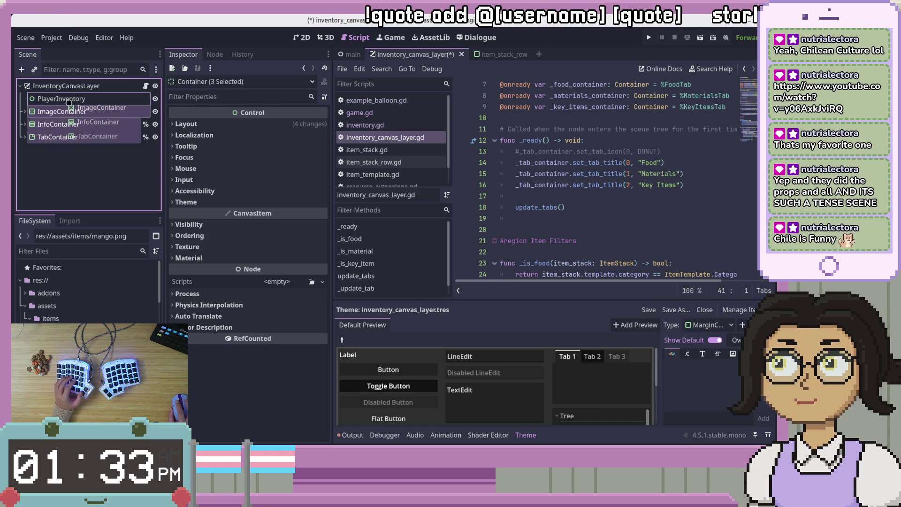
click(58, 162)
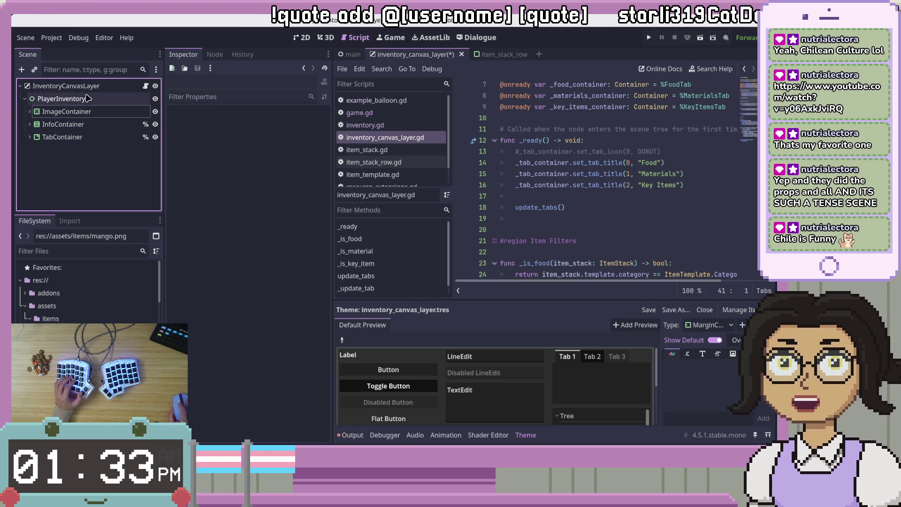
click(63, 101)
right_click(93, 88)
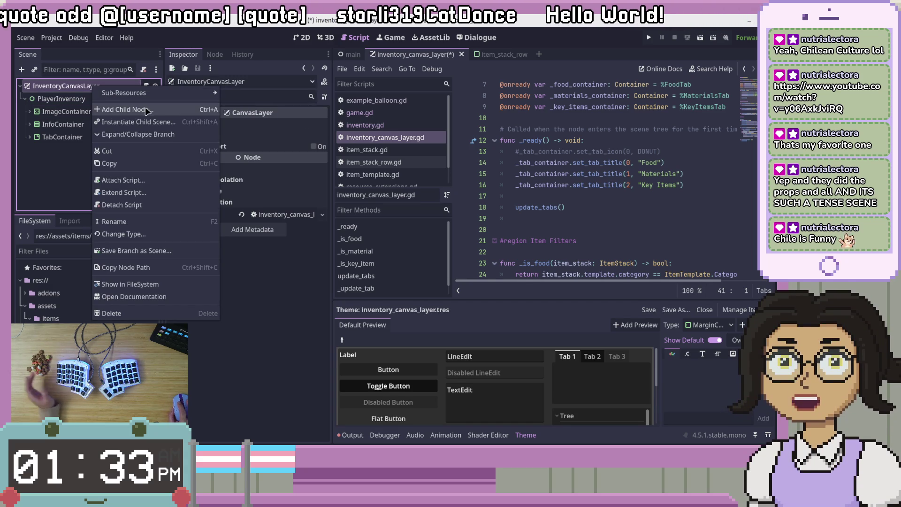
click(60, 176)
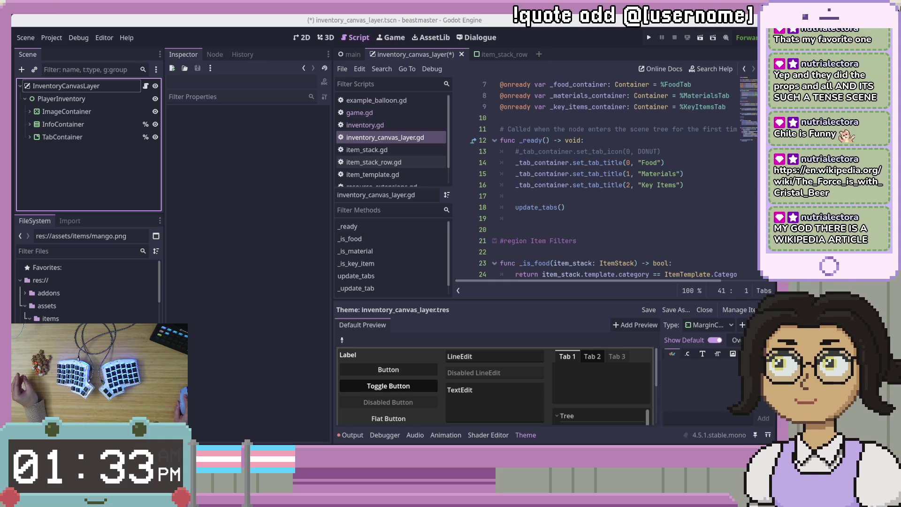
Step: Drag the Wikipedia 'The Force is with Cristal Beer' browser window down over the editor
mouse_move(539, 0)
mouse_down()
mouse_move(534, 74)
mouse_move(503, 94)
mouse_move(544, 88)
mouse_up()
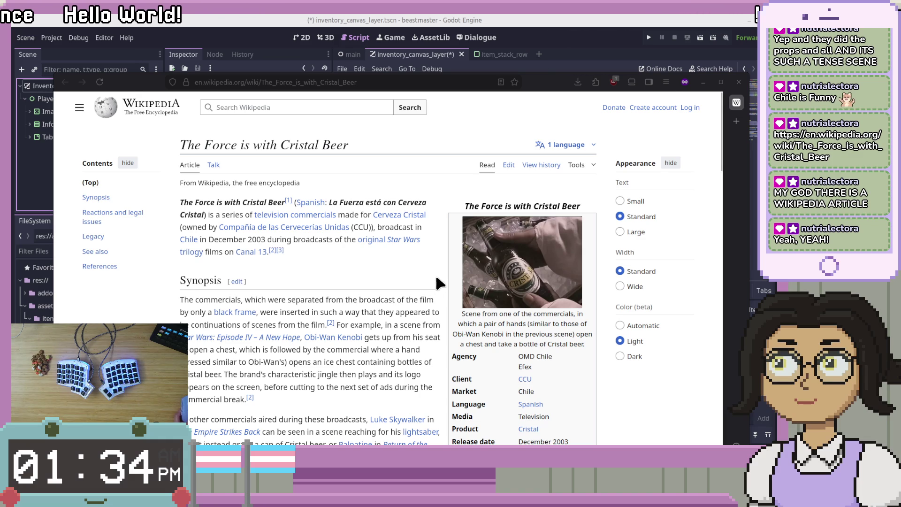
Step: Close the Cristal Beer Wikipedia window and return to the Godot script at line 17
scroll(436, 278, down, 2)
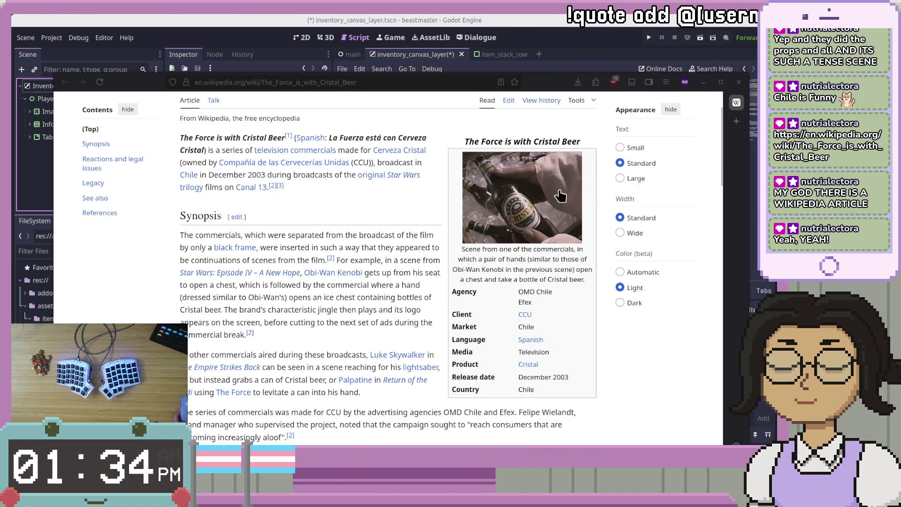
scroll(650, 195, up, 2)
click(739, 82)
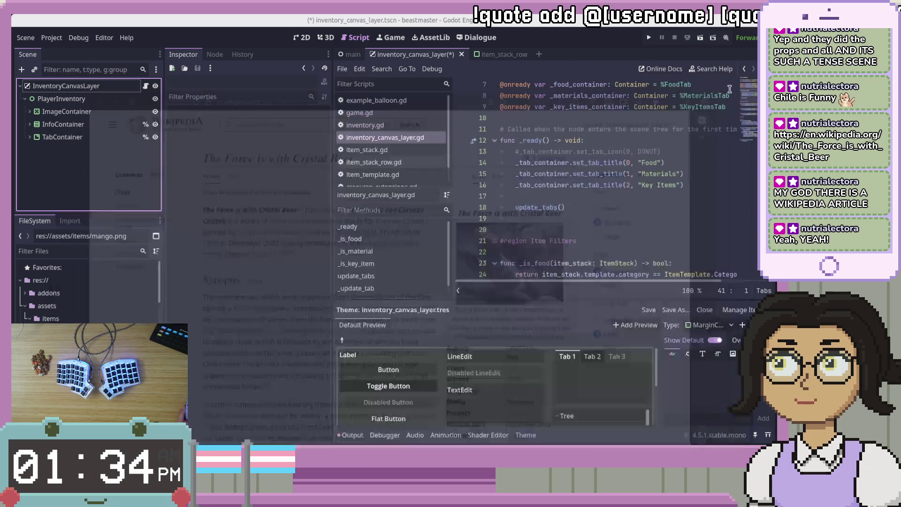
click(636, 195)
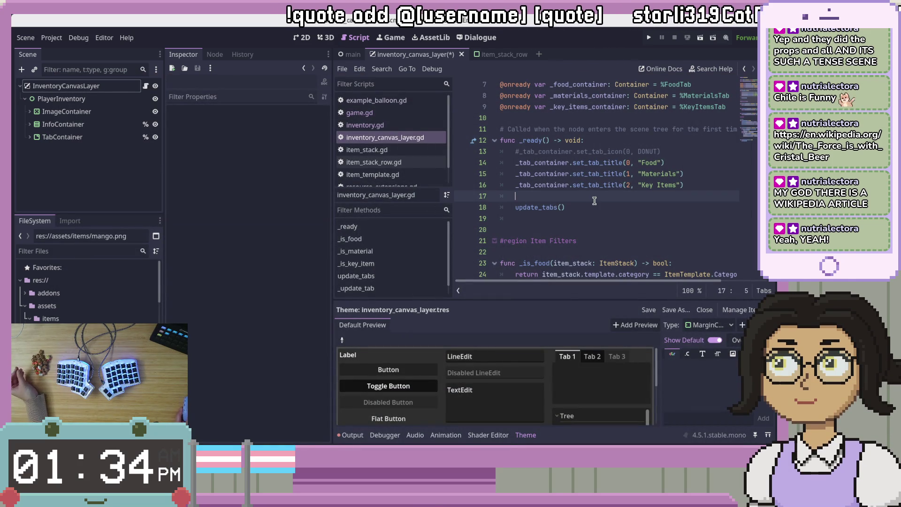
click(646, 211)
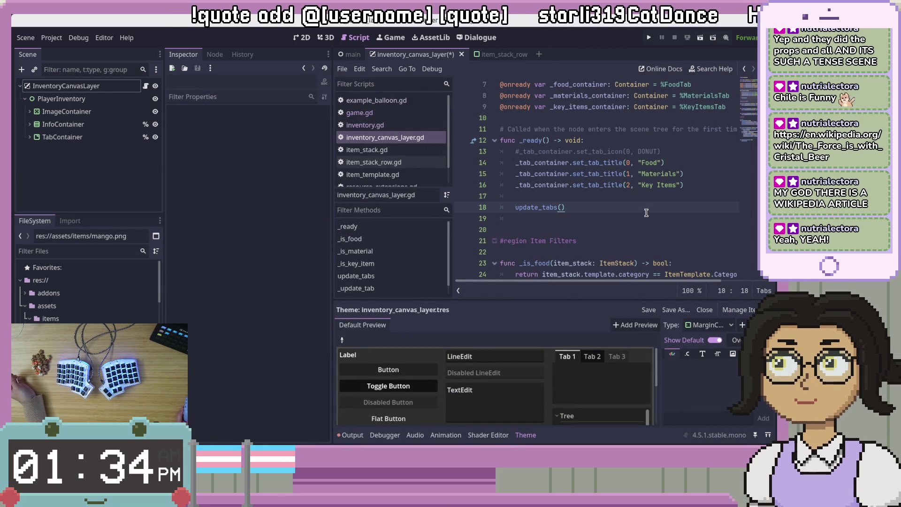
click(648, 224)
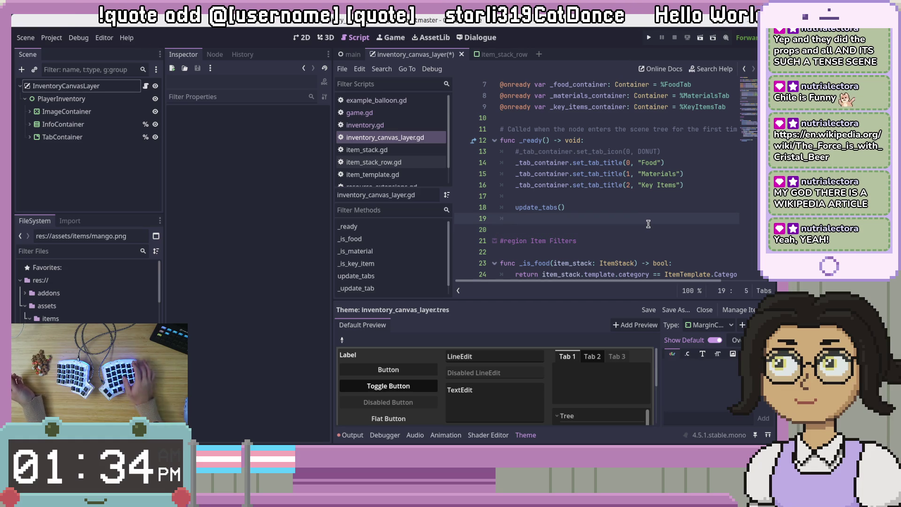
key(BackSpace)
key(BackSpace)
key(ctrl+s)
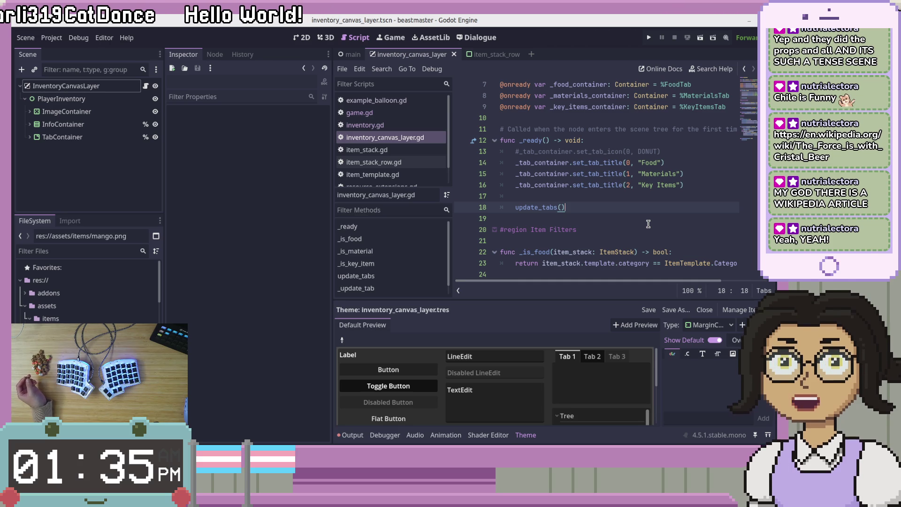
click(657, 174)
key(Down)
click(712, 162)
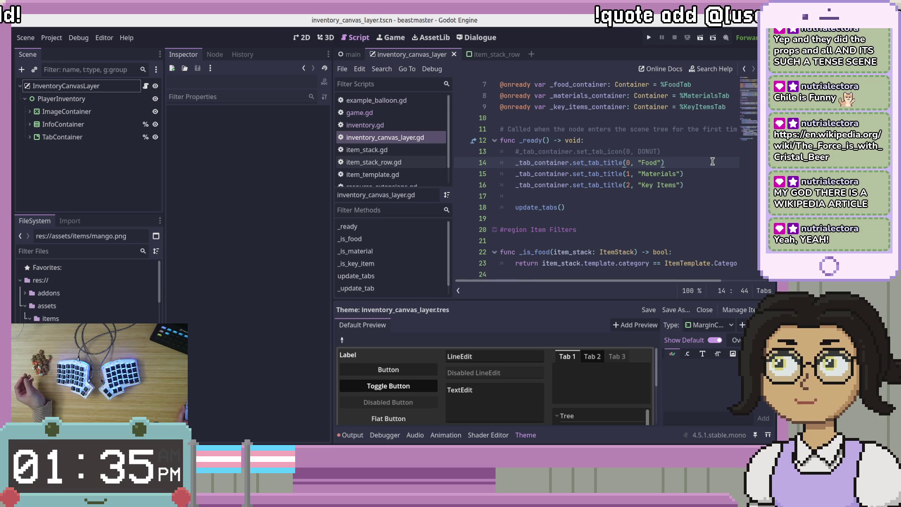
click(689, 172)
scroll(689, 173, down, 3)
scroll(713, 141, up, 6)
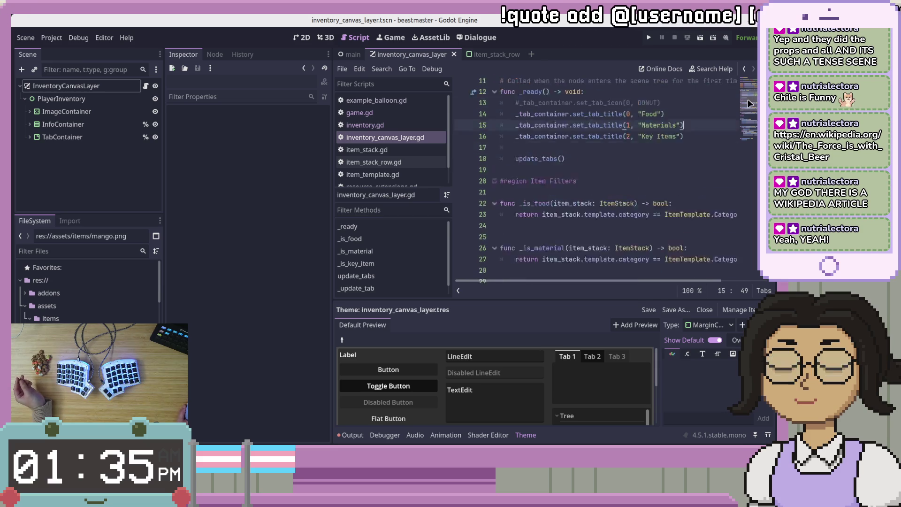
click(718, 163)
click(705, 193)
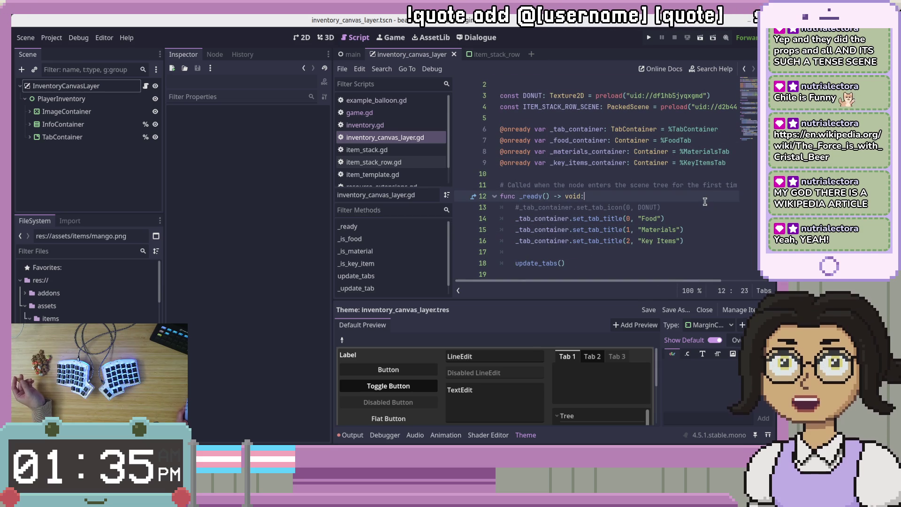
click(704, 207)
scroll(756, 89, down, 1)
scroll(732, 112, down, 6)
scroll(713, 136, up, 4)
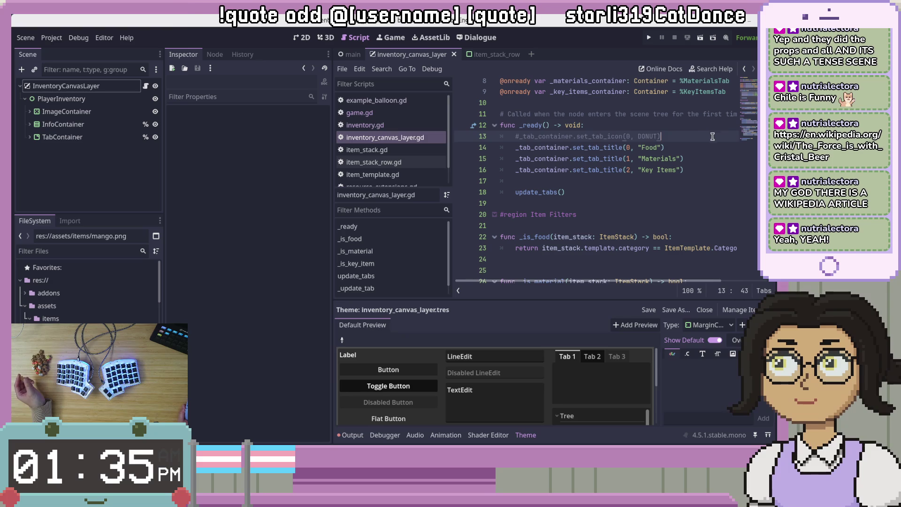
scroll(682, 150, down, 1)
click(681, 151)
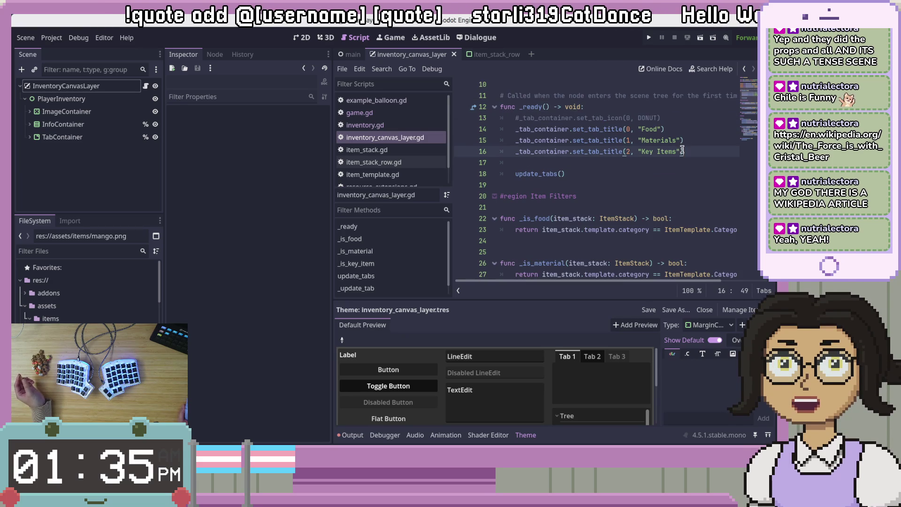
scroll(685, 147, down, 4)
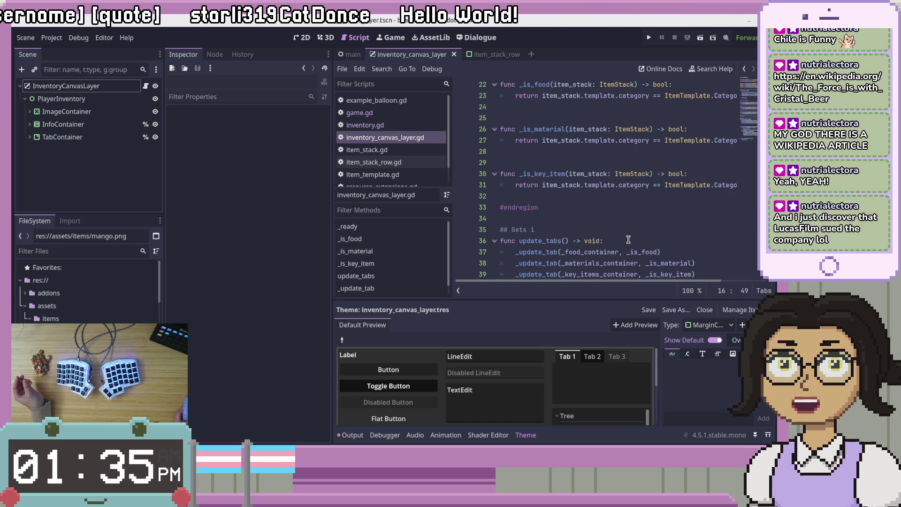
click(645, 230)
scroll(647, 230, up, 3)
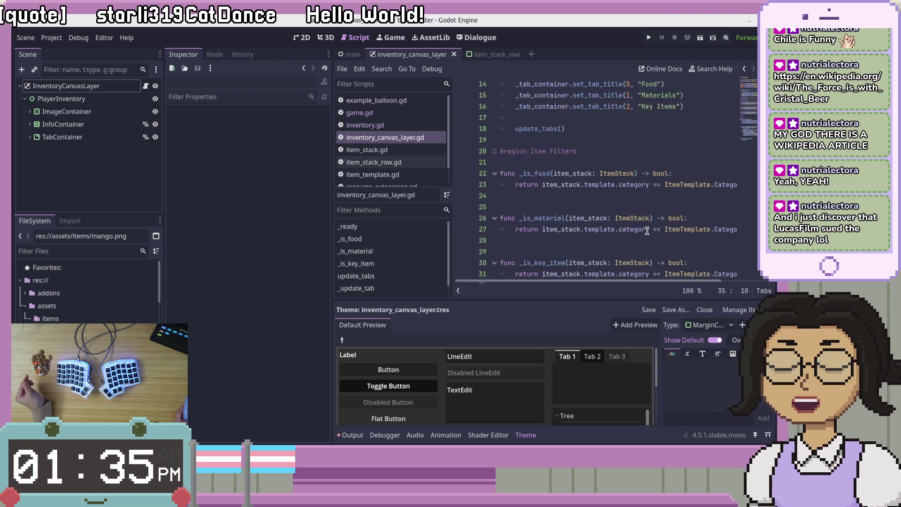
scroll(652, 220, up, 2)
click(701, 150)
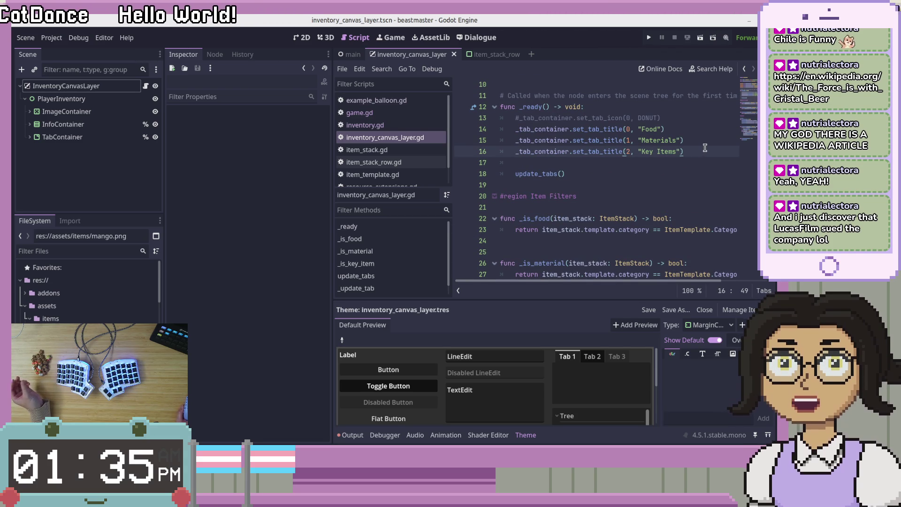
click(704, 161)
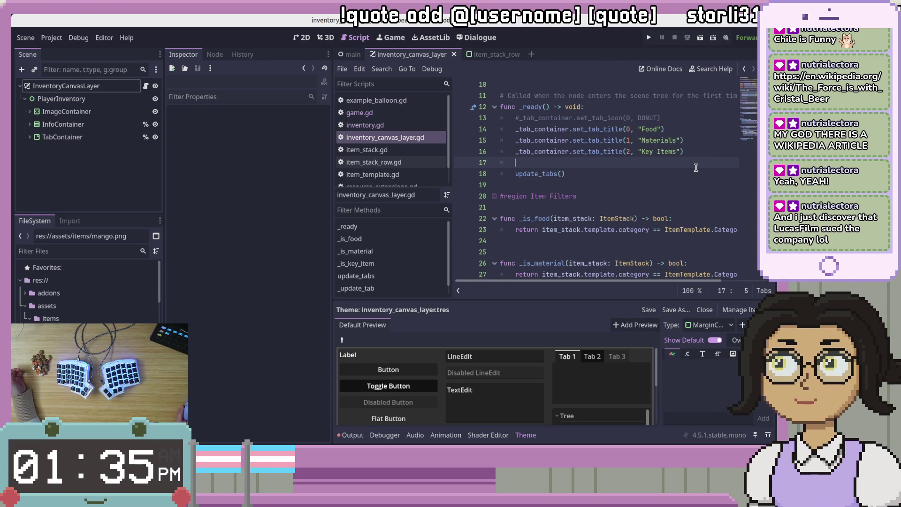
click(697, 171)
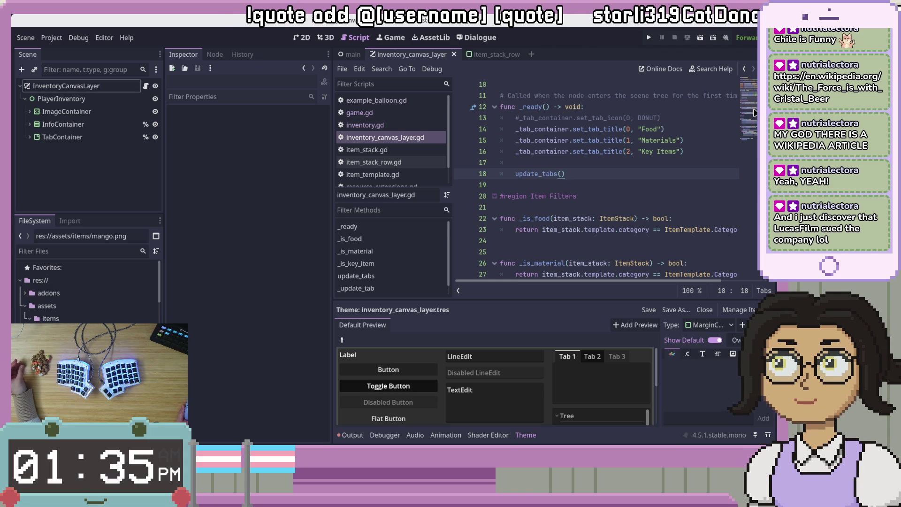
scroll(754, 112, down, 3)
drag(684, 111, 684, 120)
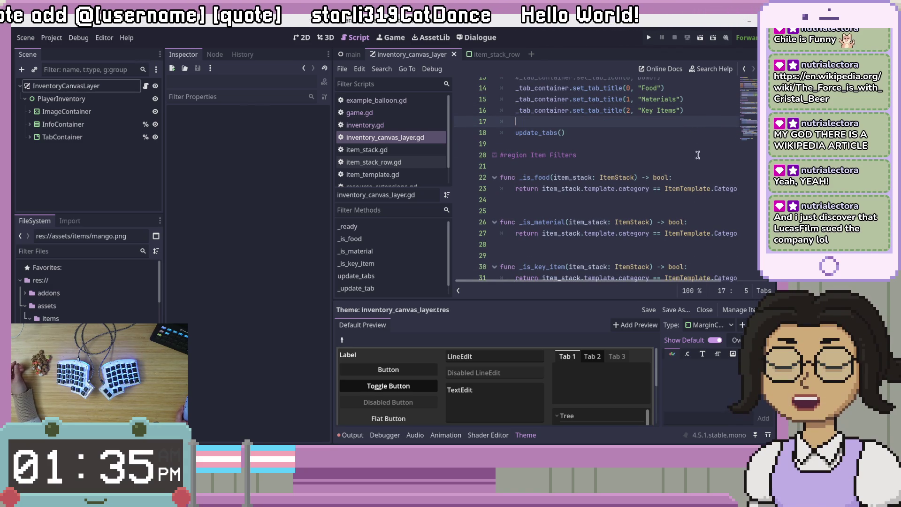
scroll(753, 114, down, 1)
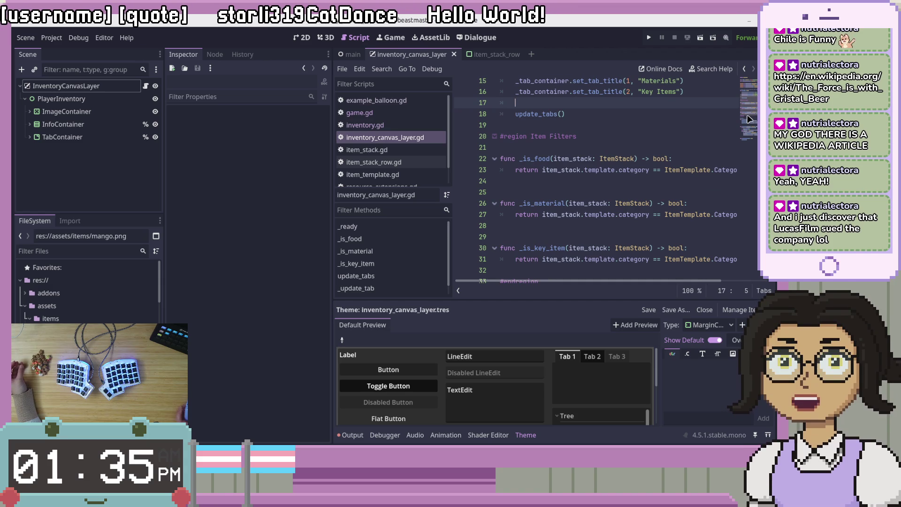
Step: Move down through the item filter functions toward the update_tabs code
key(Down)
key(Down)
key(Down)
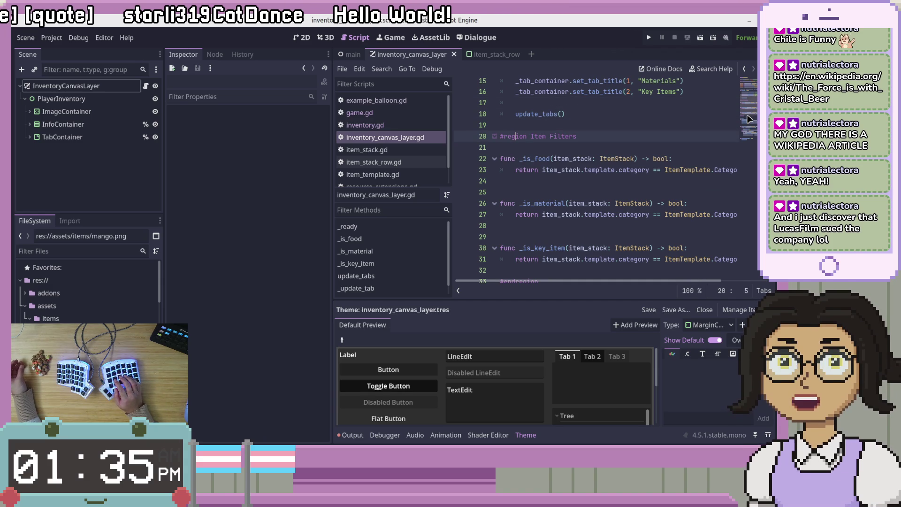
key(Down)
key(Down)
key(Down)
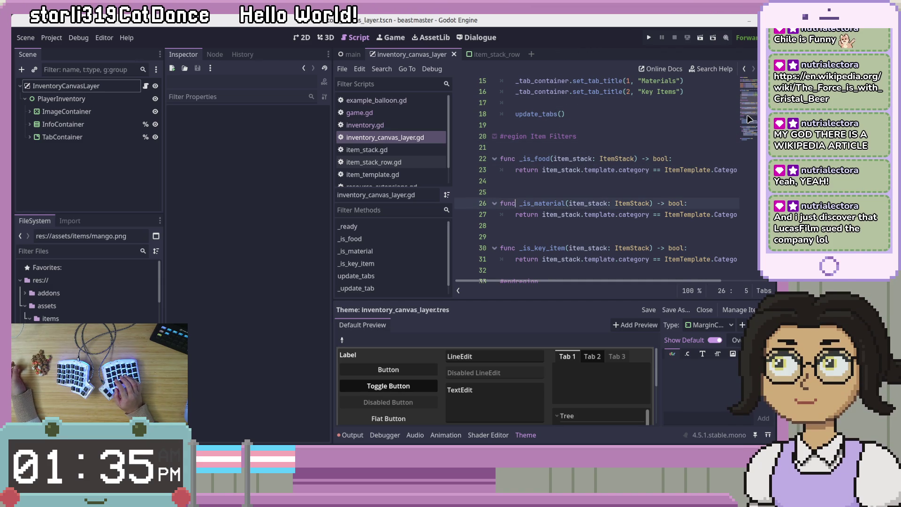
key(Down)
key(Down)
key(Down)
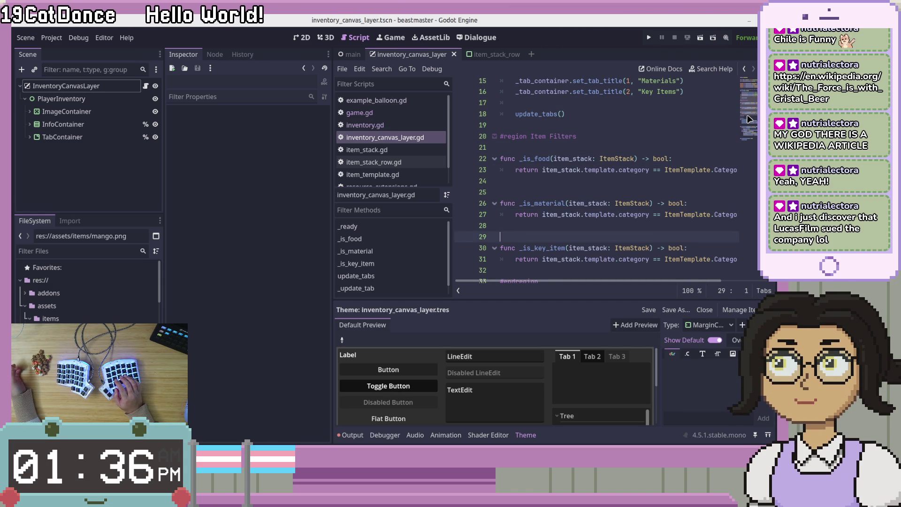
key(Down)
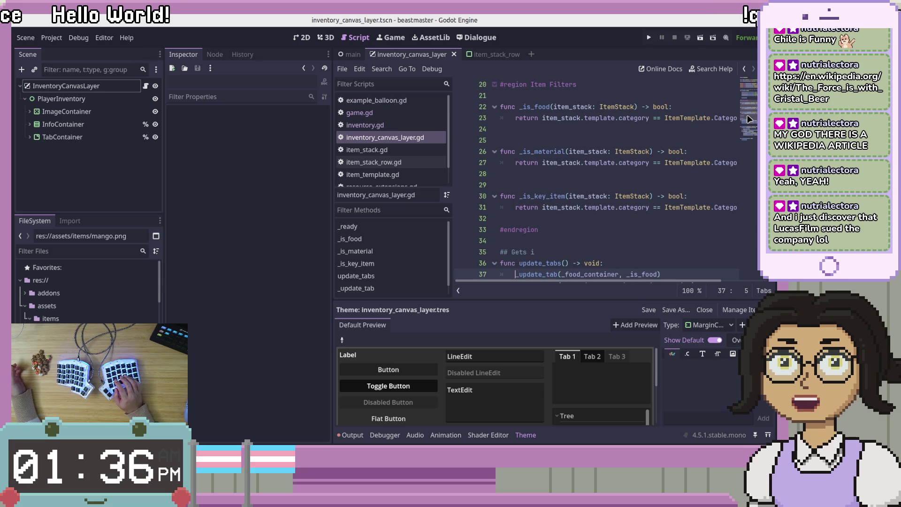
click(623, 196)
scroll(625, 159, up, 5)
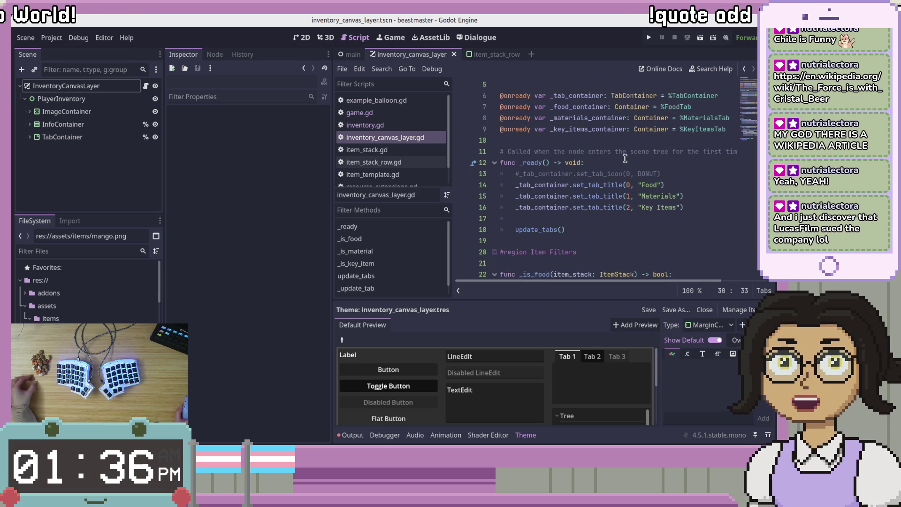
scroll(625, 178, down, 5)
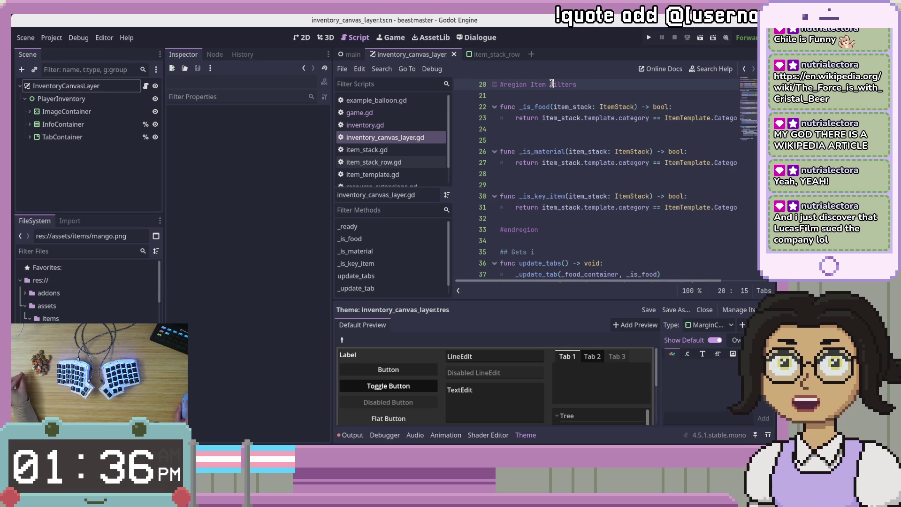
scroll(588, 194, down, 2)
Step: Insert two blank lines between #endregion and the '## Gets i' comment above update_tabs
click(627, 173)
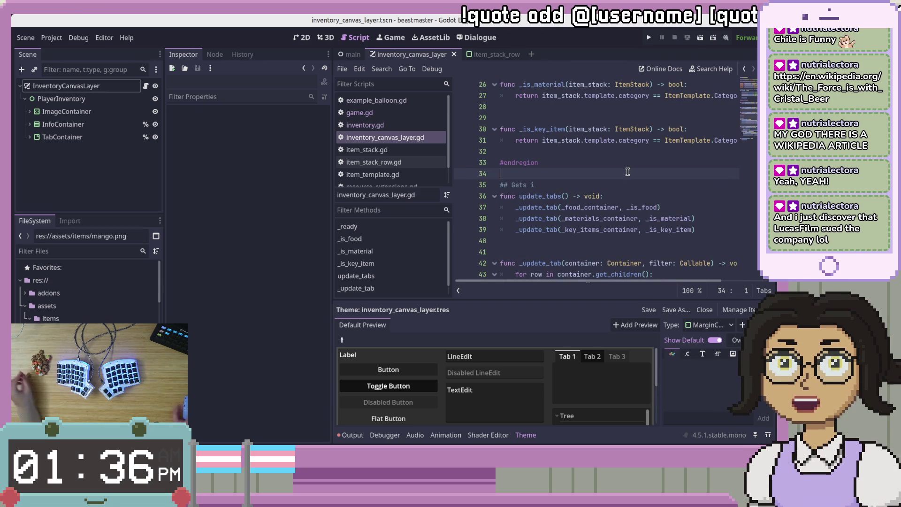
key(Down)
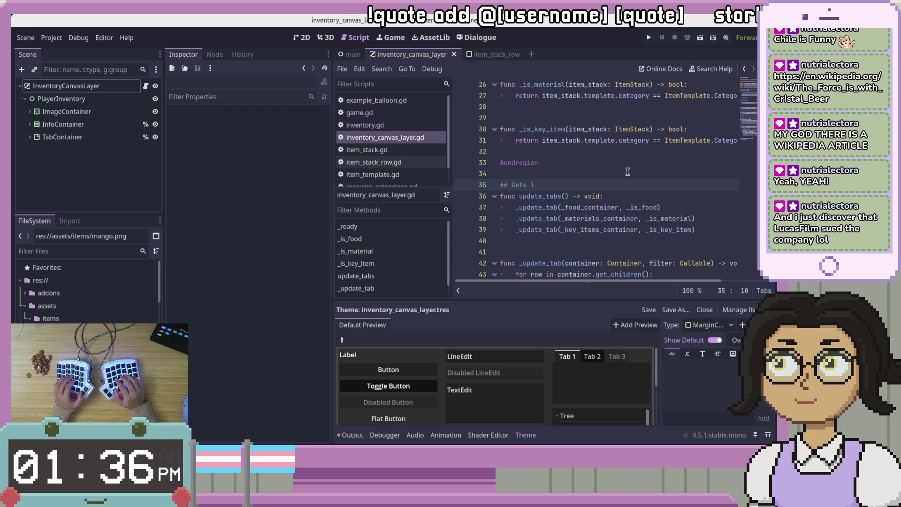
key(Home)
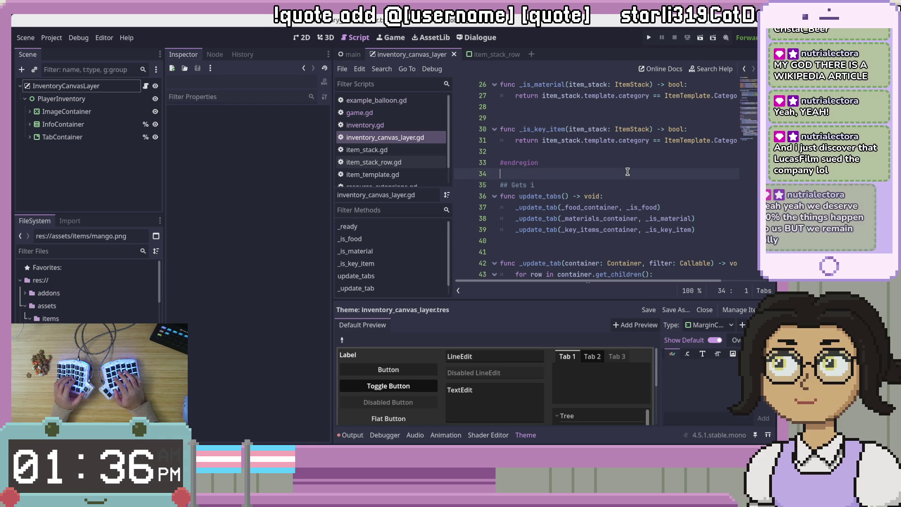
key(Return)
key(Return)
key(Up)
key(Up)
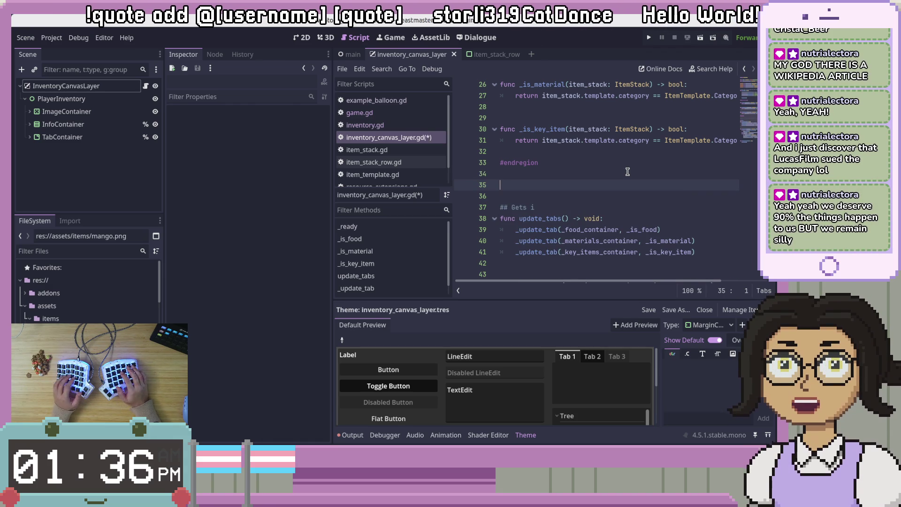
Step: Start a '#region PlayerInventory' marker above the update_tabs doc comment
text(5)
key(BackSpace)
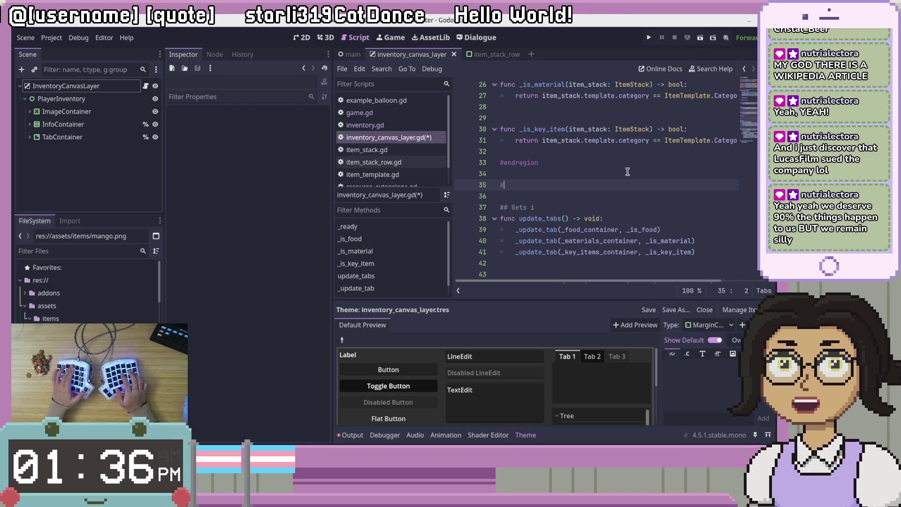
text(#region PlayerInventory)
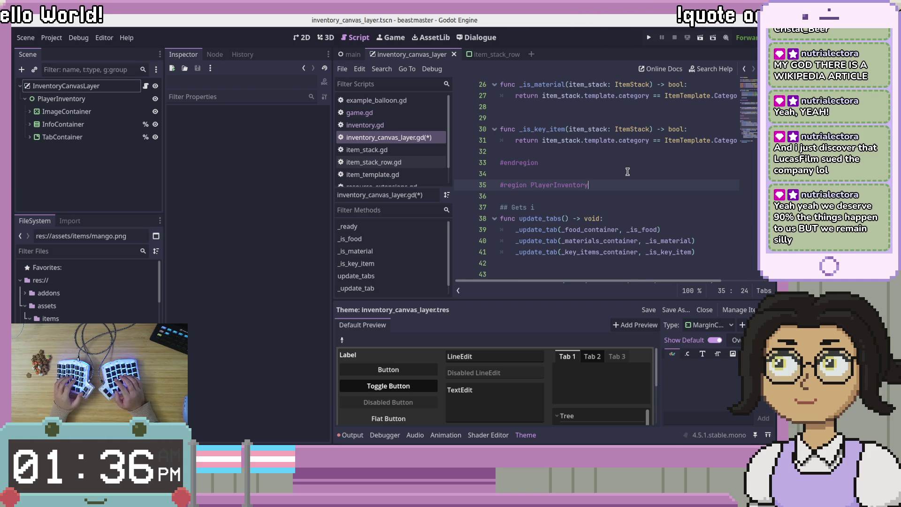
Step: Delete the trailing _on_tree_entered function and close the region with #endregion
key(ctrl+End)
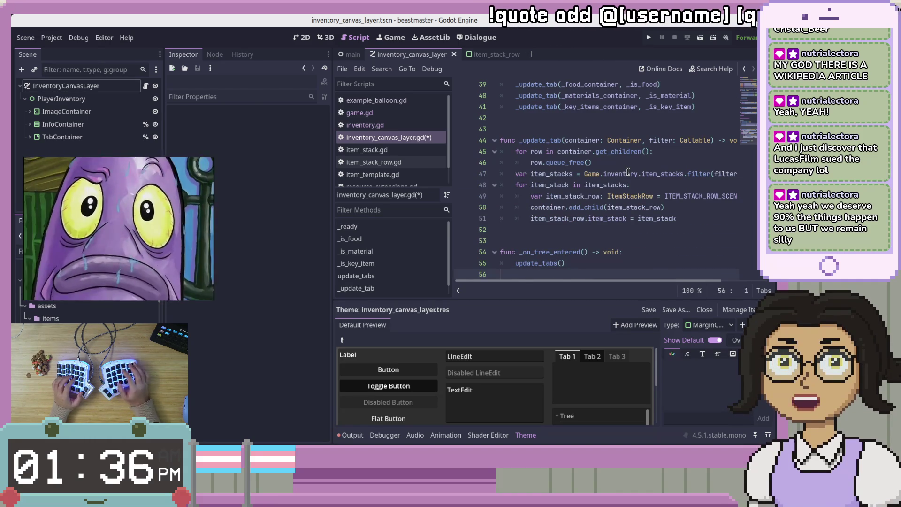
key(Left)
key(shift+Up)
key(shift+Up)
key(BackSpace)
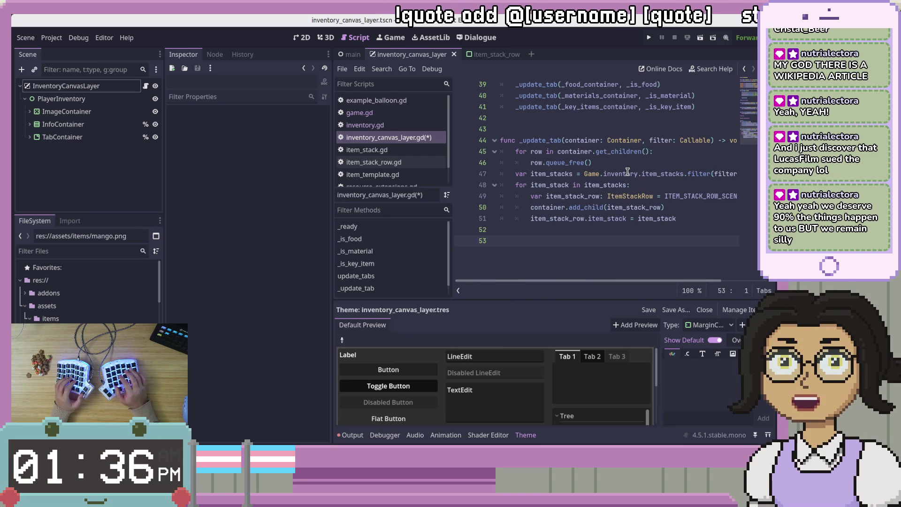
text(endregion)
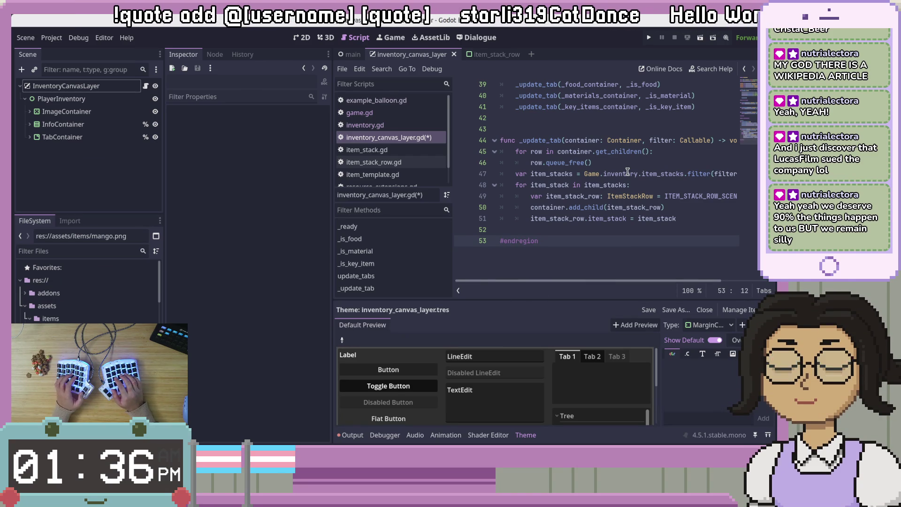
key(Left)
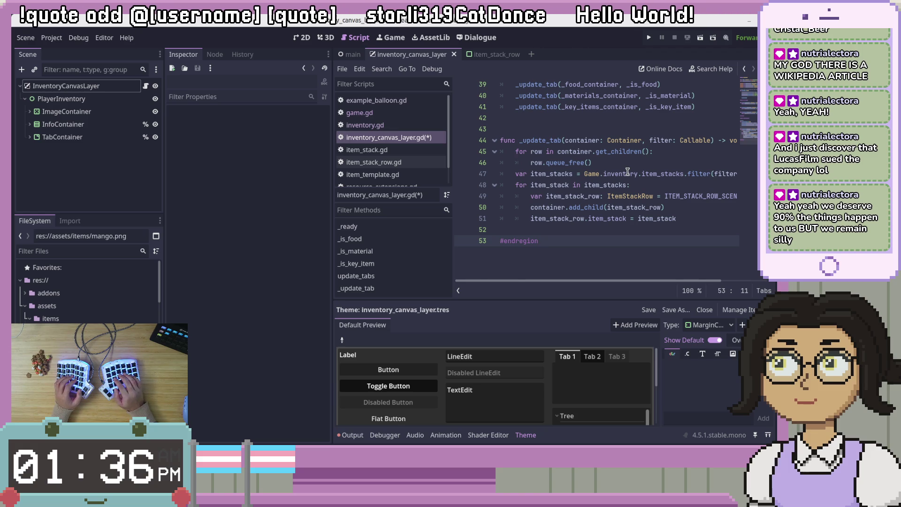
scroll(579, 203, up, 3)
Step: Extend the update_tabs doc comment so it reads '## Gets the'
scroll(580, 203, up, 3)
click(606, 249)
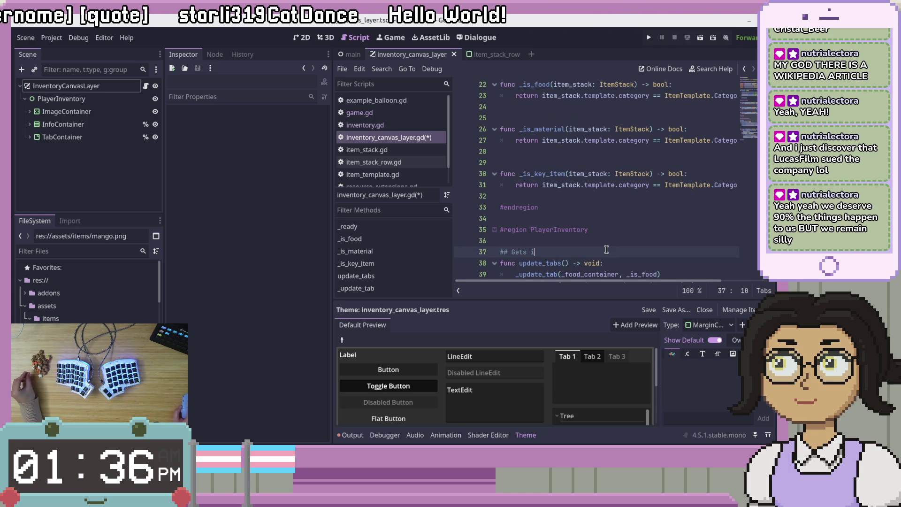
text(he)
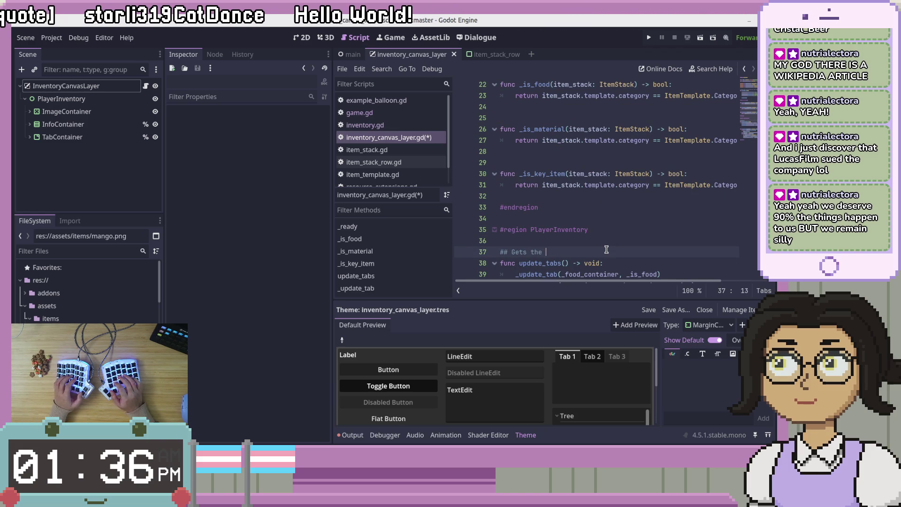
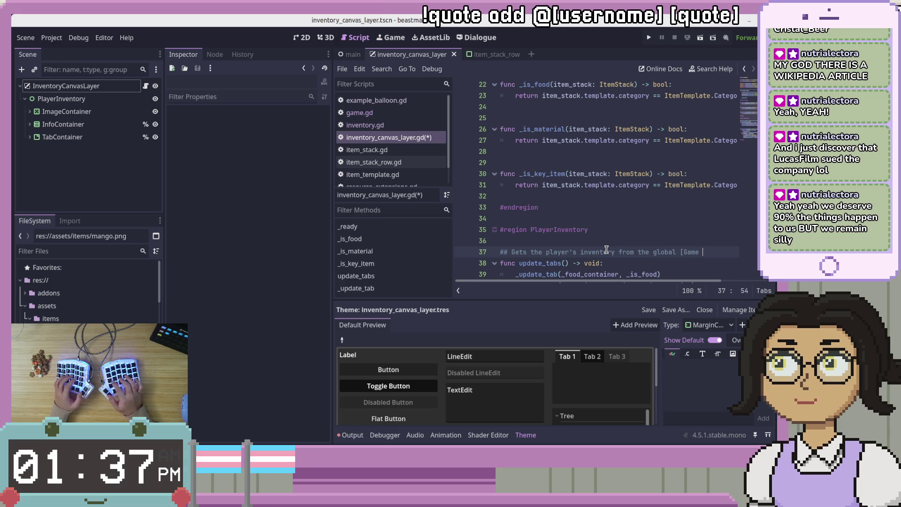
Step: Complete the update_tabs doc comment by ending it with "node."
text(node.)
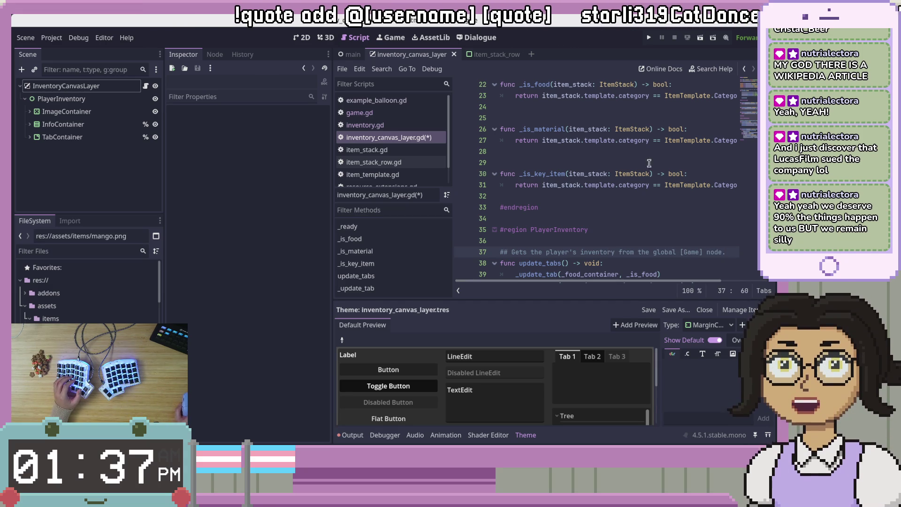
scroll(646, 195, down, 3)
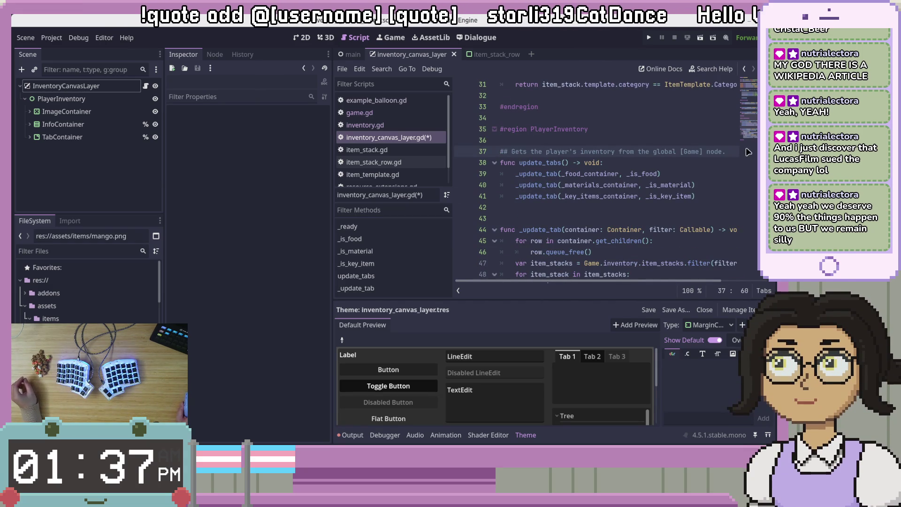
click(669, 172)
key(Up)
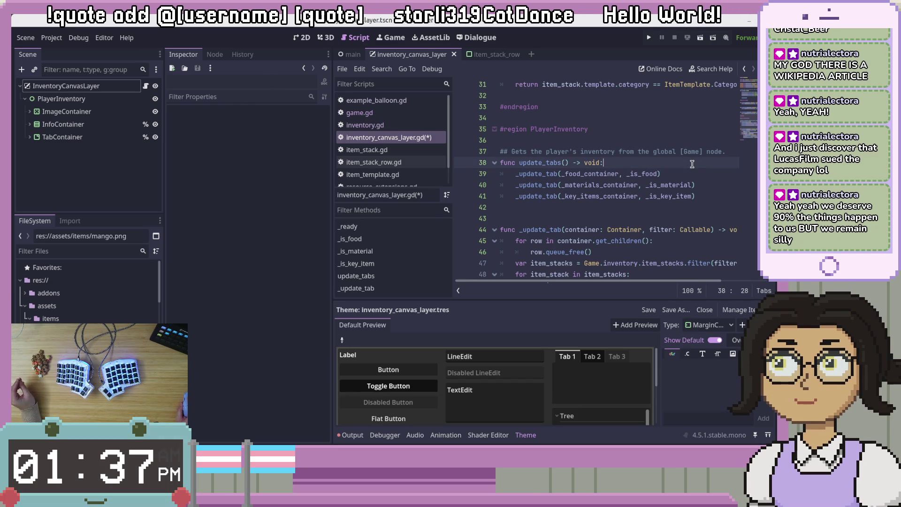
click(733, 151)
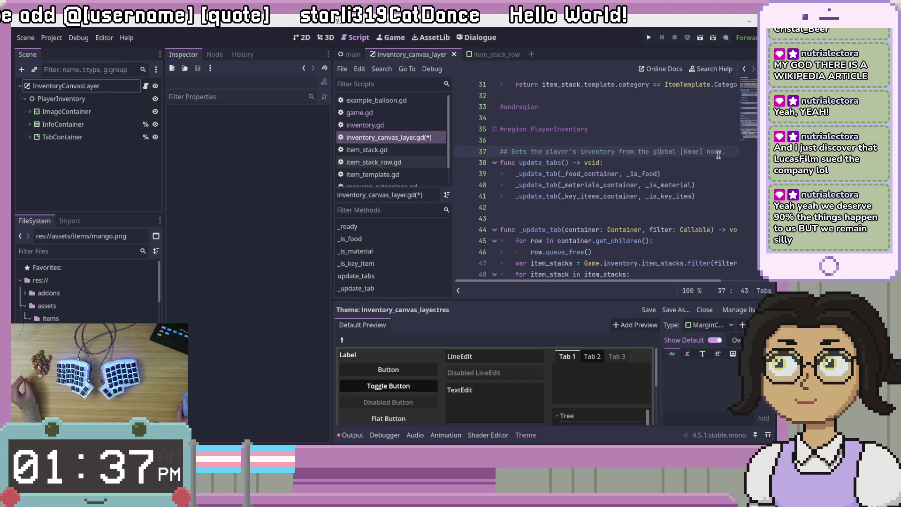
scroll(742, 166, down, 2)
scroll(610, 150, up, 1)
Step: Rename update_tabs to update_player_inventory_tabs and _update_tab to _update_player_inventory_tab
click(544, 130)
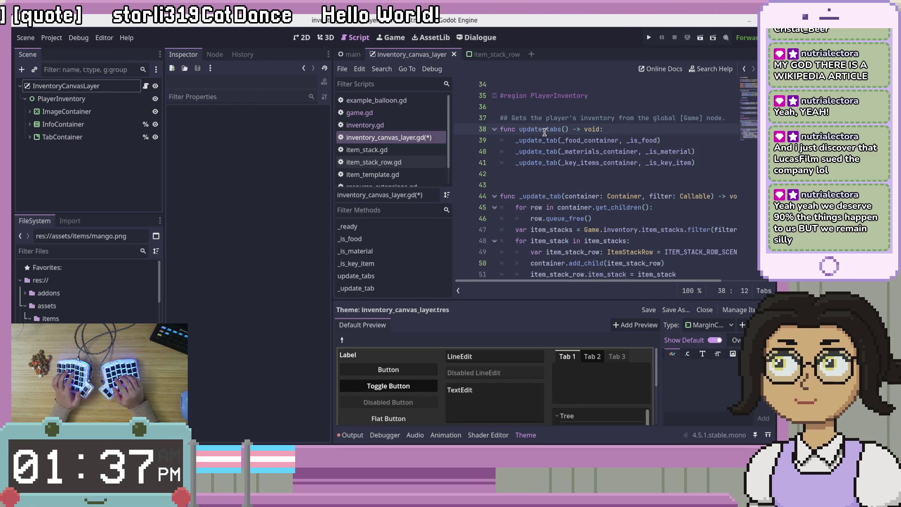
text(ayer)
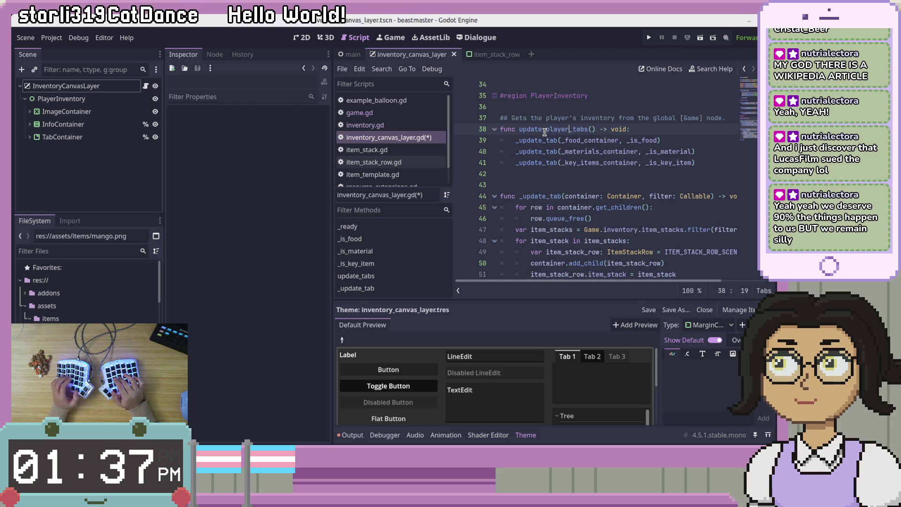
key(Down)
key(Down)
key(Down)
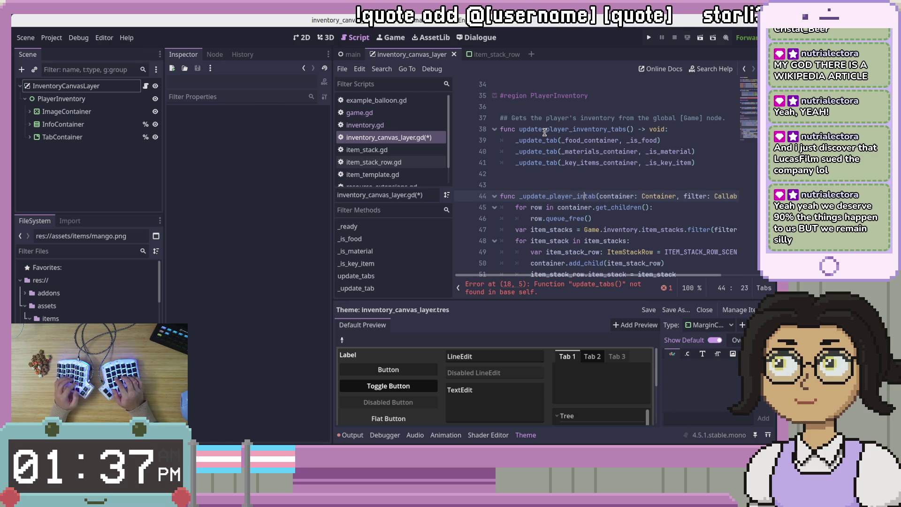
text(ry_)
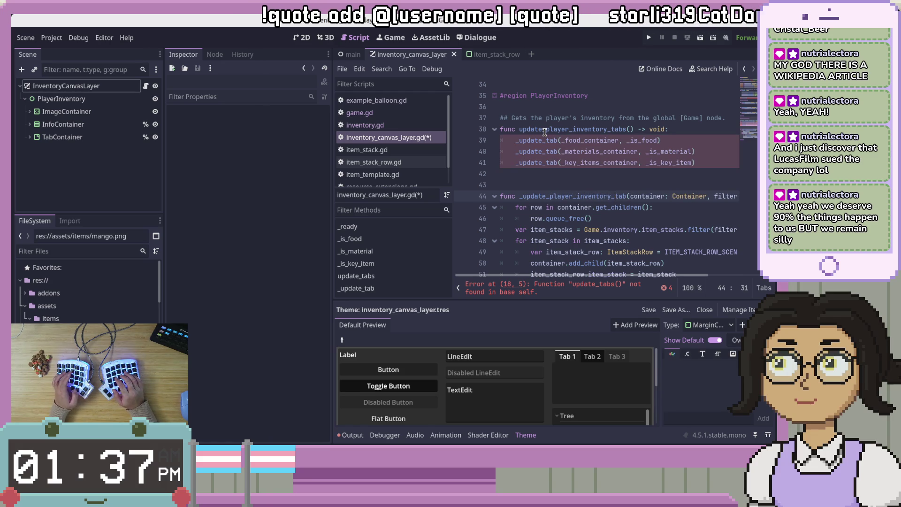
key(shift+Left)
key(shift+Left)
key(shift+Left)
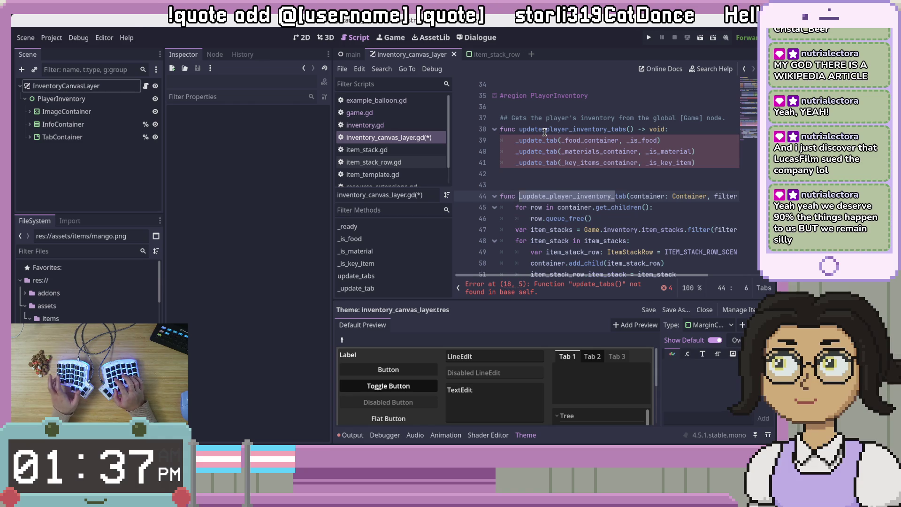
key(shift+Right)
key(shift+Right)
key(ctrl+c)
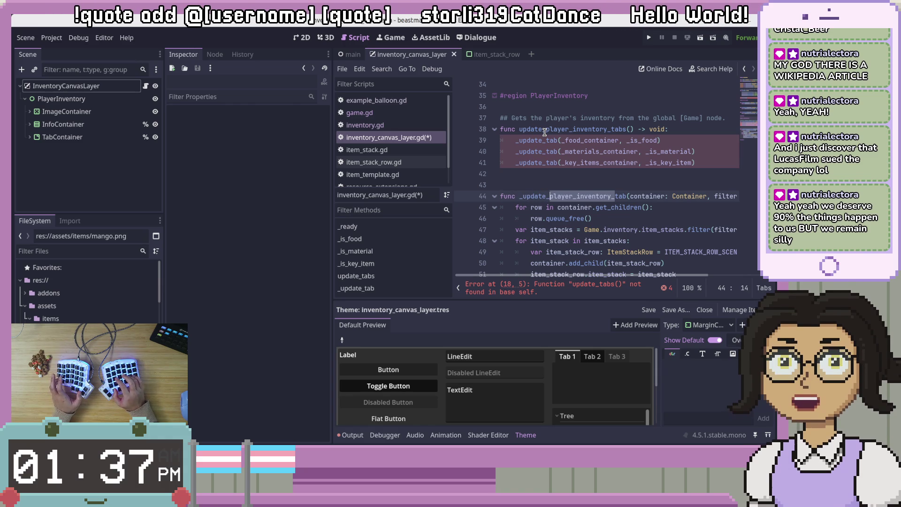
Step: Paste the player_inventory_ prefix into the food, materials and key items calls, then save
key(Up)
key(Up)
key(Up)
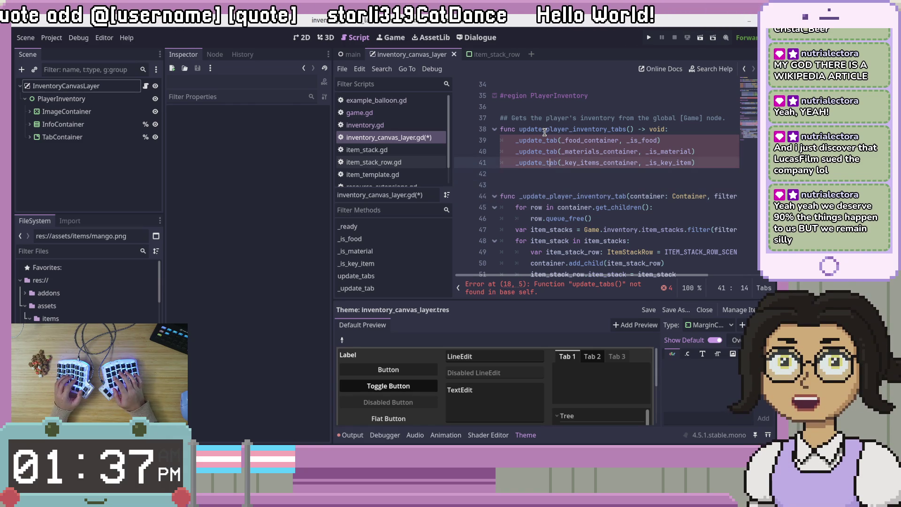
key(ctrl+v)
key(Down)
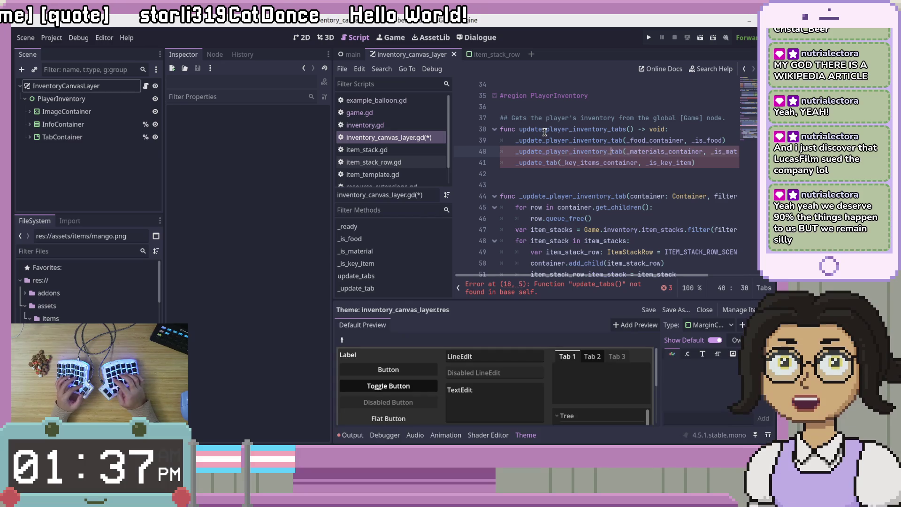
key(ctrl+v)
key(Down)
key(Right)
key(Right)
key(Right)
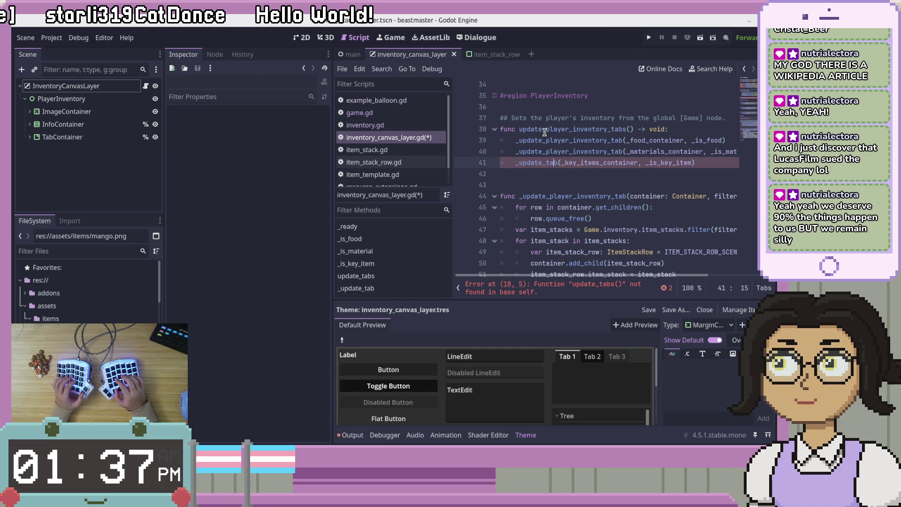
text(_player_inventory)
key(ctrl+s)
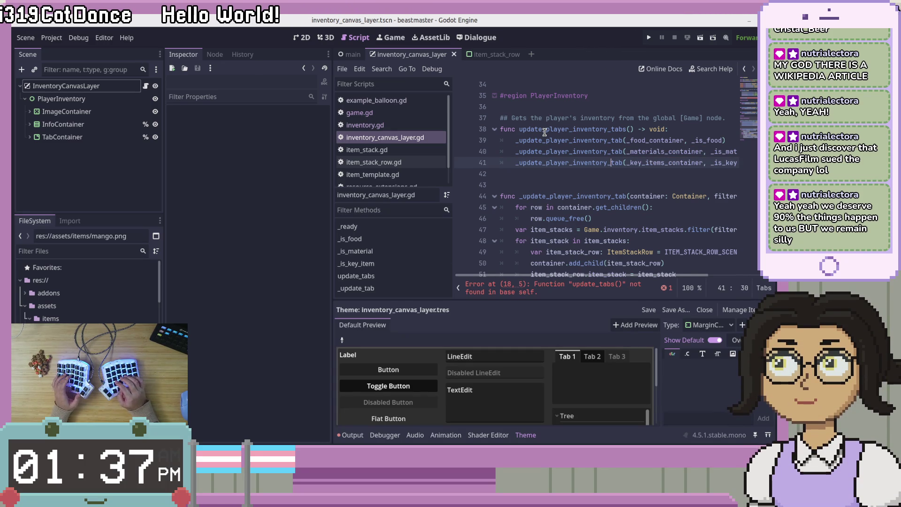
Step: Place the caret right after Game. on the item stacks line
double_click(605, 151)
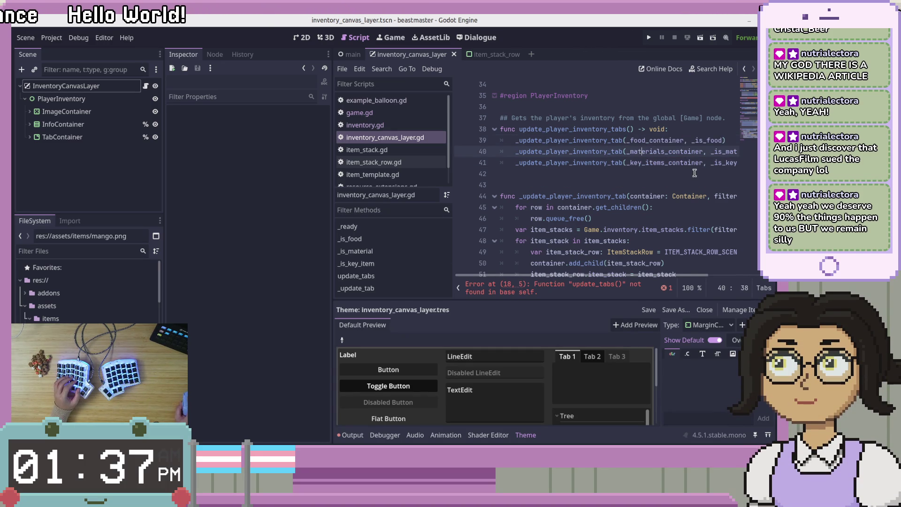
scroll(694, 173, down, 2)
key(Up)
key(Up)
key(Up)
key(Left)
key(Left)
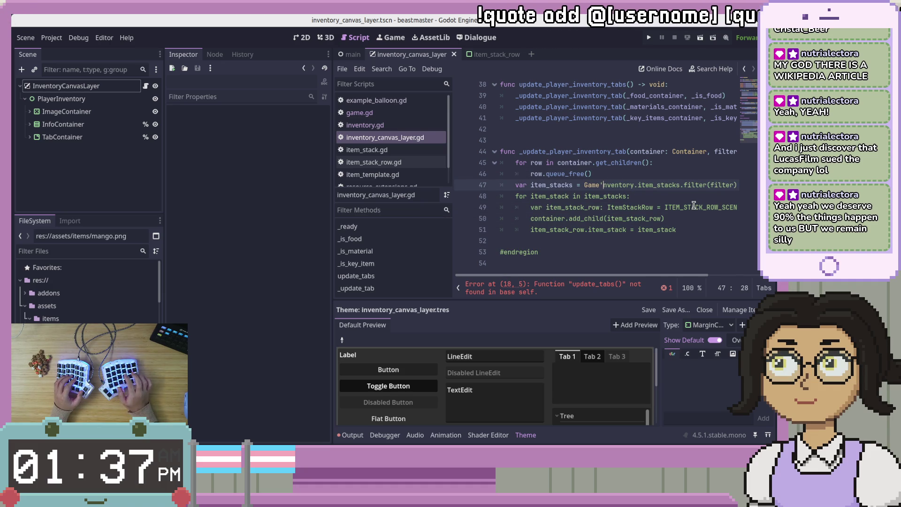
Step: Change Game.inventory to Game.player_inventory and save the script
text(player_i)
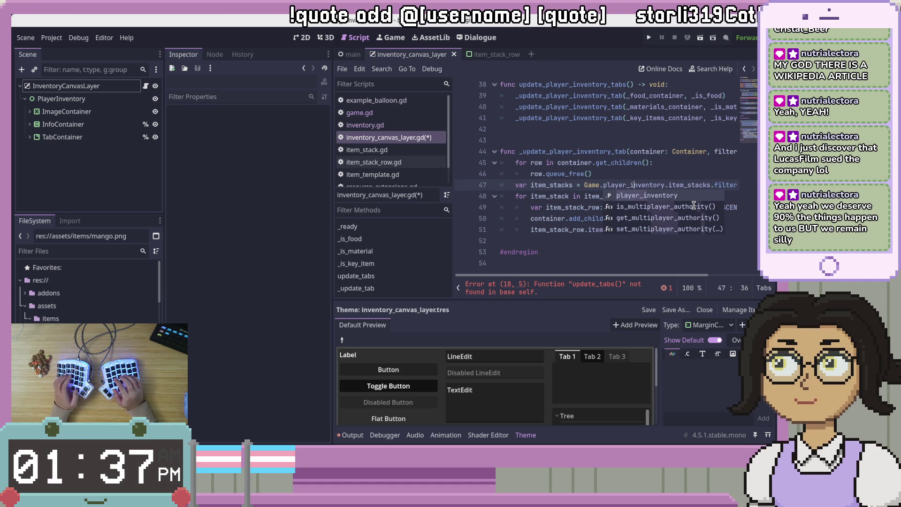
key(ctrl+s)
key(Down)
key(Down)
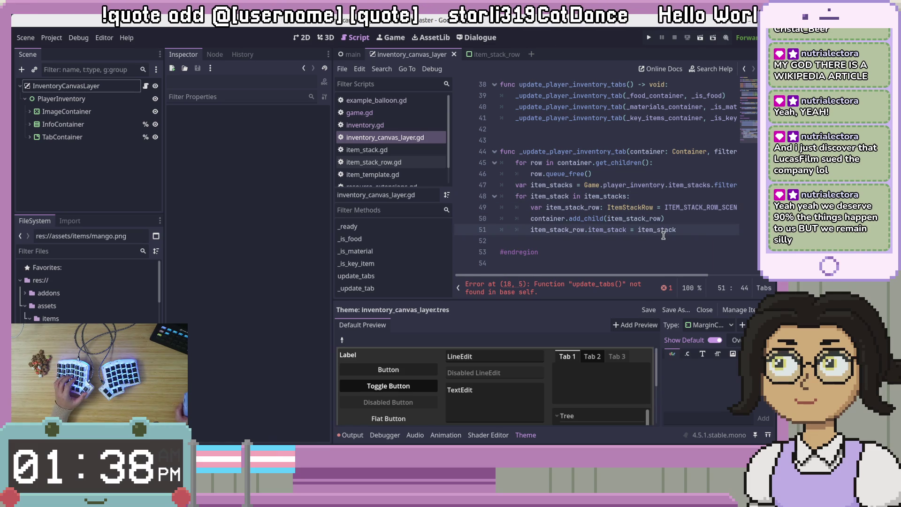
Step: Comment out the erroring update_tabs() call in _ready and remove the blank line above it
click(553, 284)
click(647, 164)
click(665, 174)
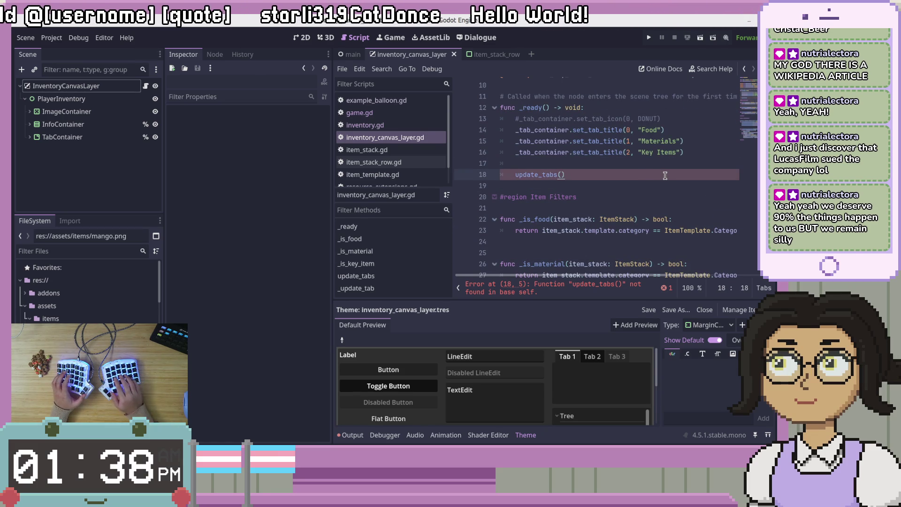
key(ctrl+k)
key(Up)
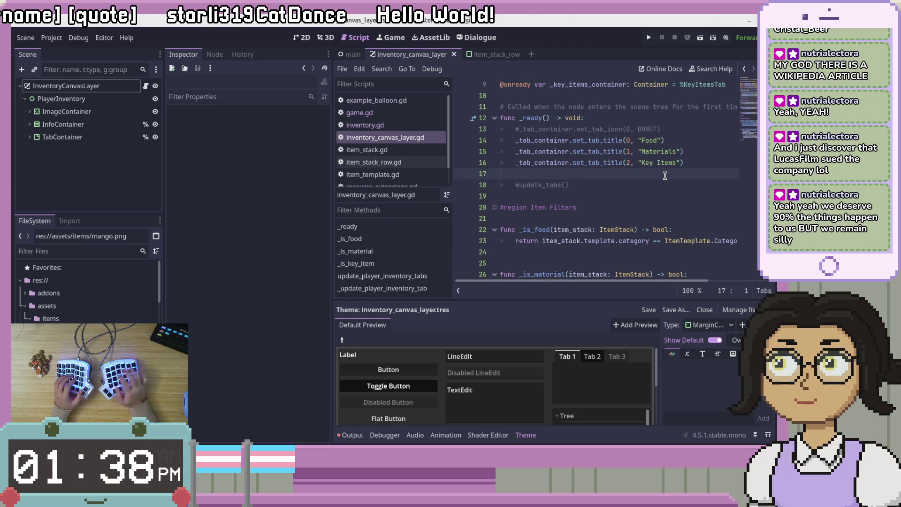
key(BackSpace)
key(BackSpace)
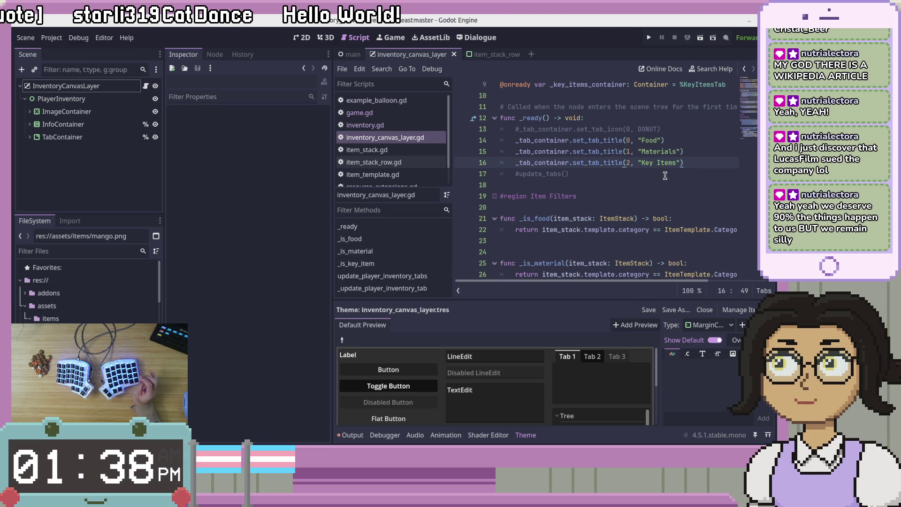
click(615, 177)
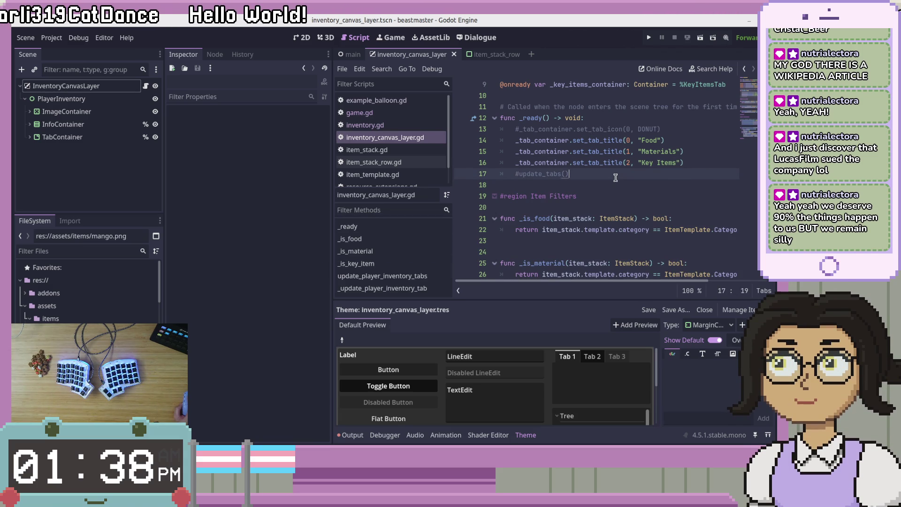
scroll(614, 178, down, 10)
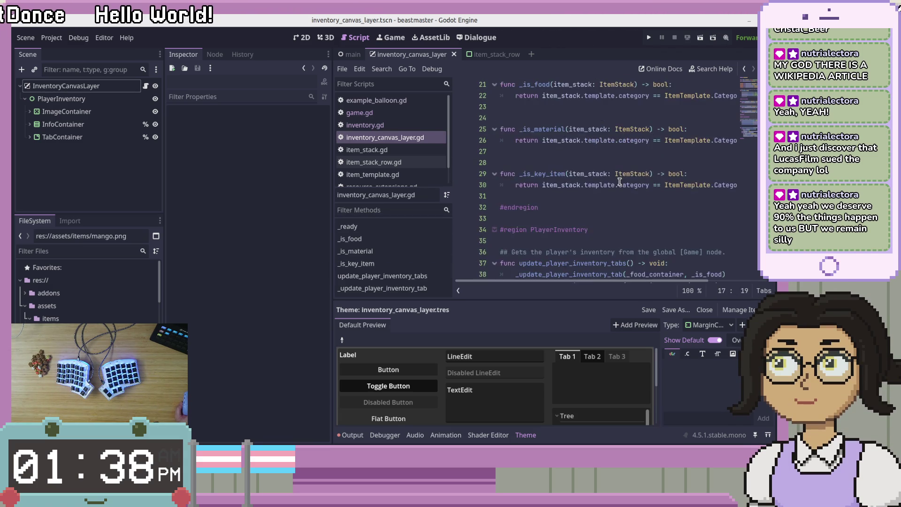
scroll(616, 171, up, 10)
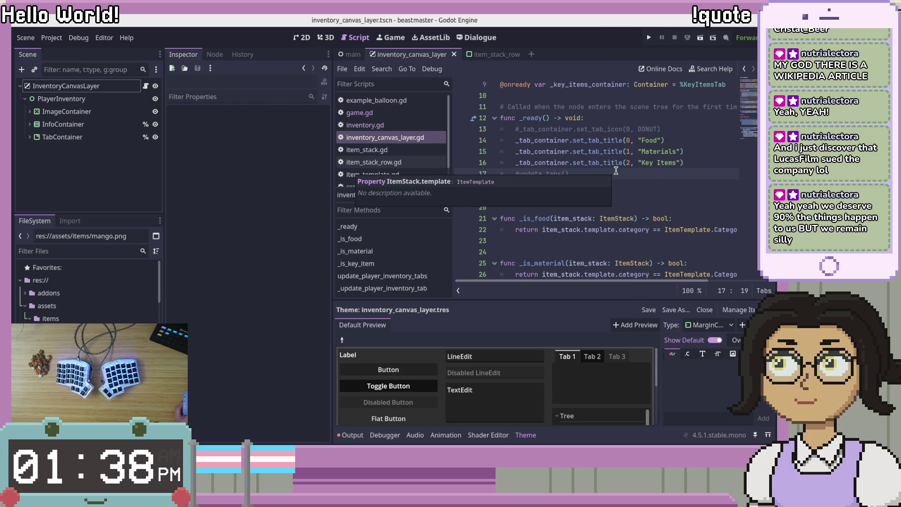
key(Return)
key(Return)
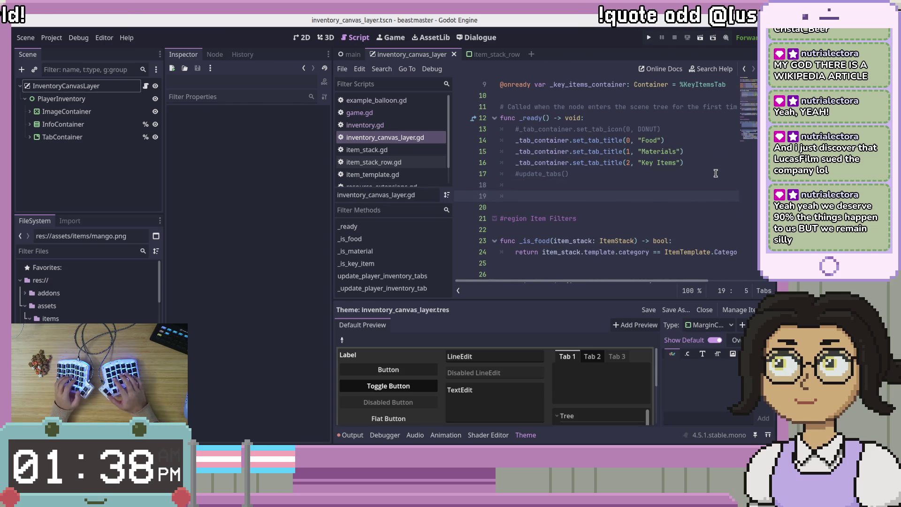
Step: Start a new call below the commented line, autocompleting _update_player_inventory_tab
text(_p)
key(BackSpace)
text(updat)
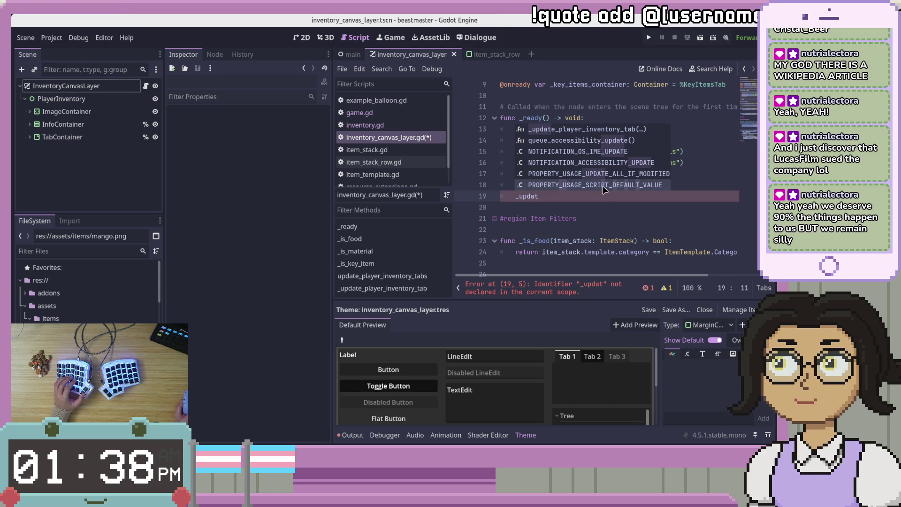
key(Escape)
text(e_)
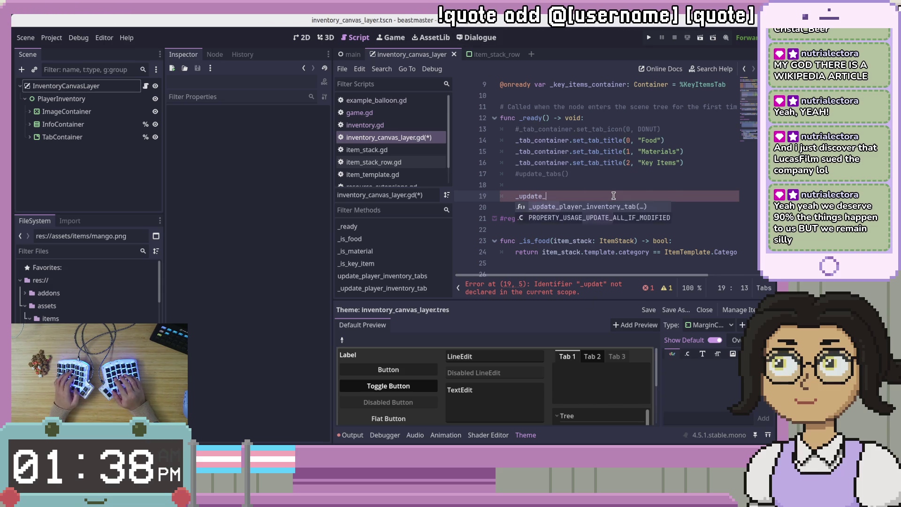
text(player_invetn)
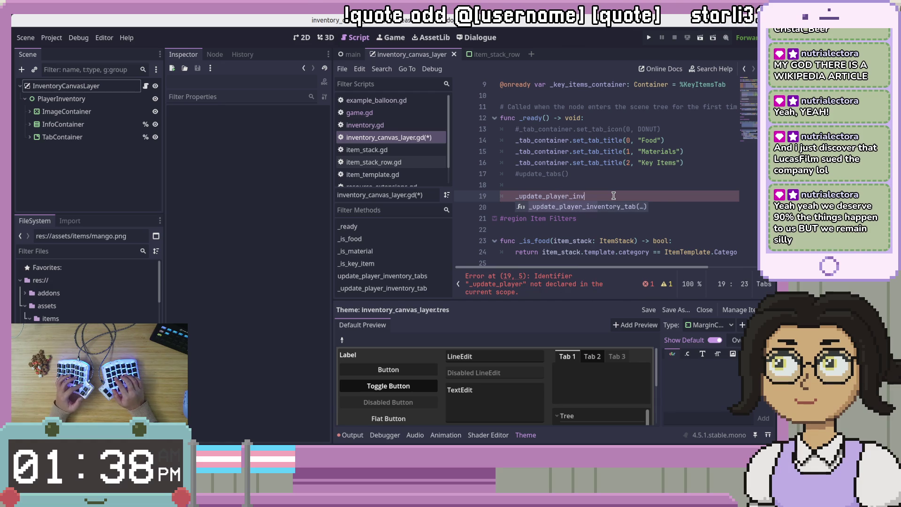
key(BackSpace)
key(BackSpace)
key(BackSpace)
text(entory_tab)
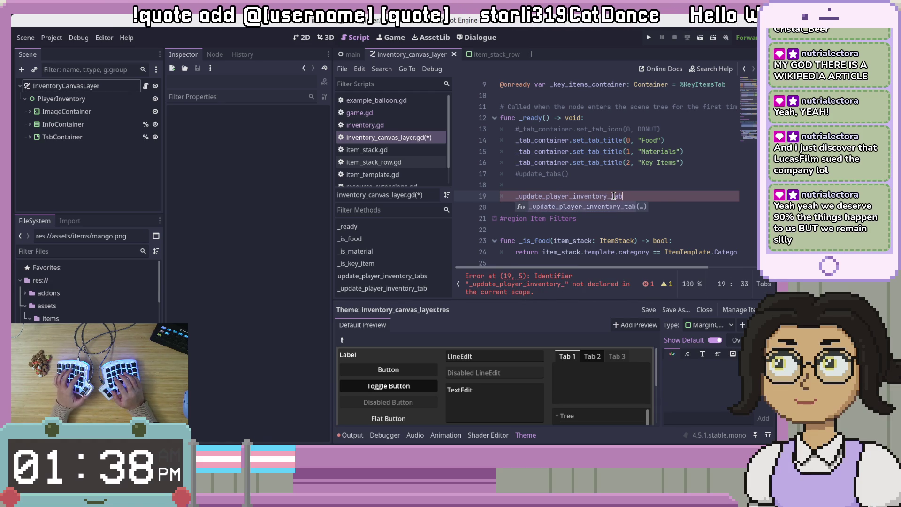
key(Return)
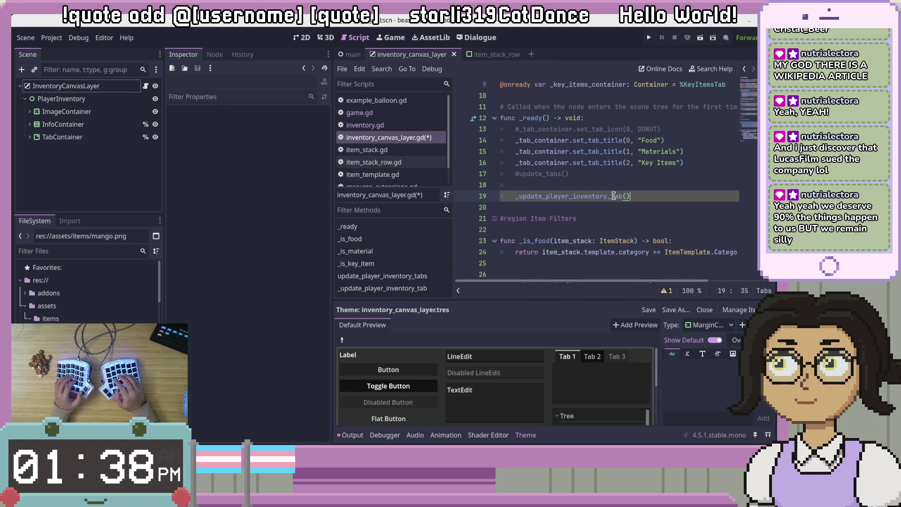
Step: Change the call to update_player_inventory_tabs() and save the script
key(BackSpace)
key(BackSpace)
key(BackSpace)
text(tabs)
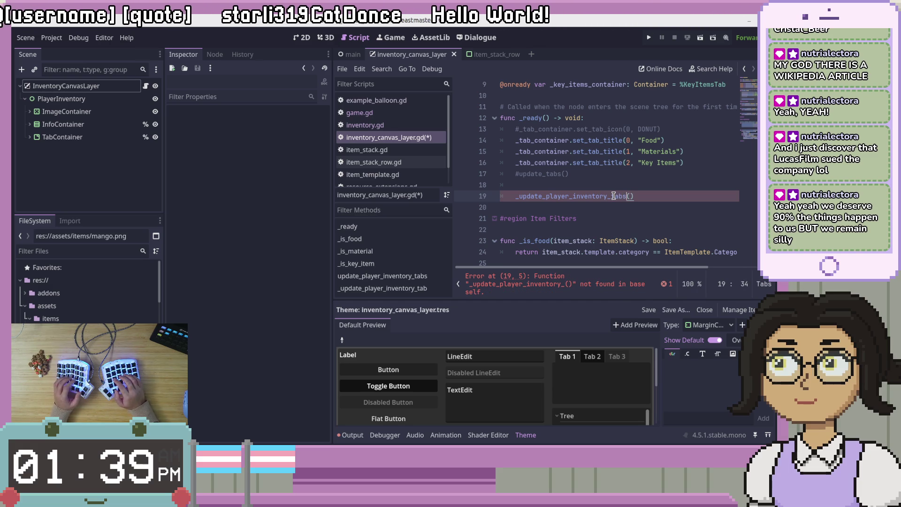
key(ctrl+s)
scroll(522, 103, down, 3)
click(521, 96)
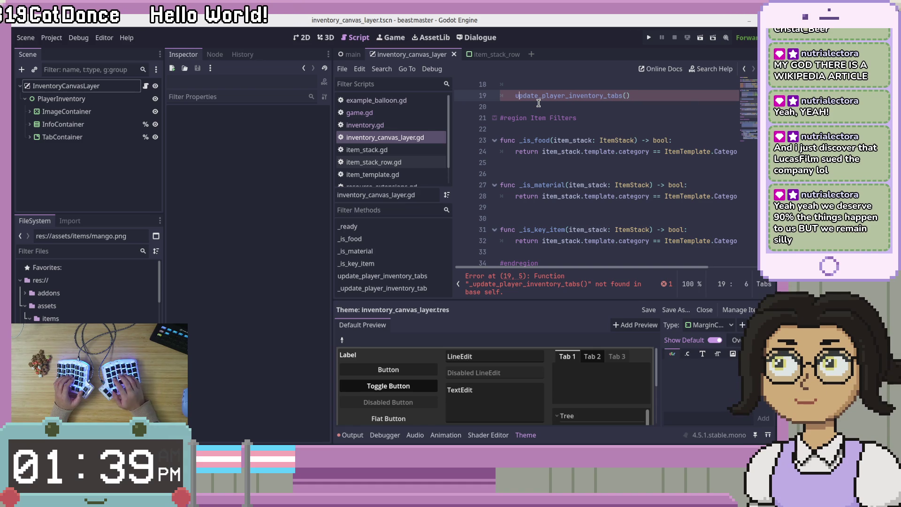
key(Right)
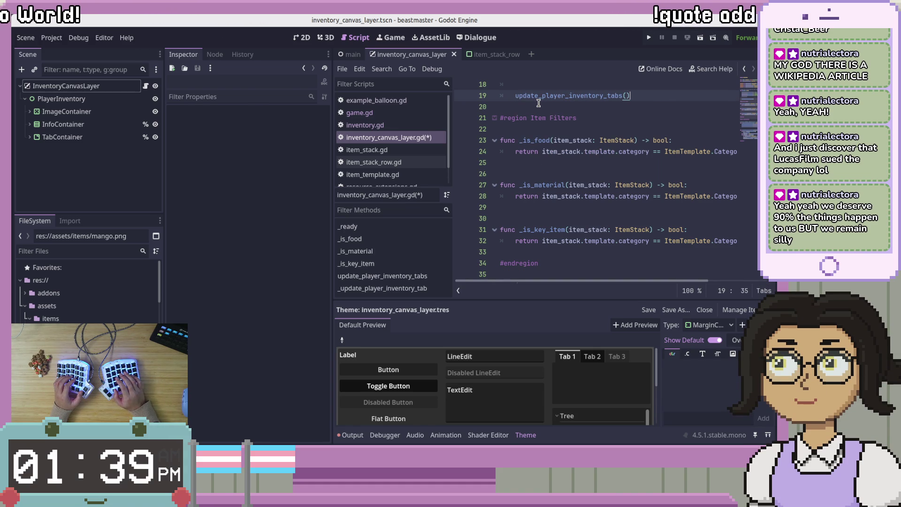
scroll(539, 117, down, 3)
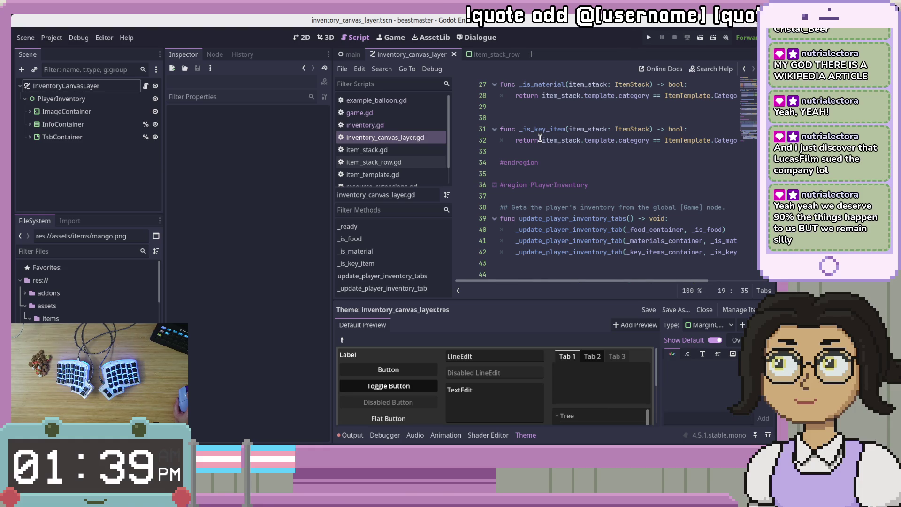
Step: Review _update_player_inventory_tab's row.queue_free() clearing loop and its ItemStackRow-adding loop
scroll(540, 138, down, 2)
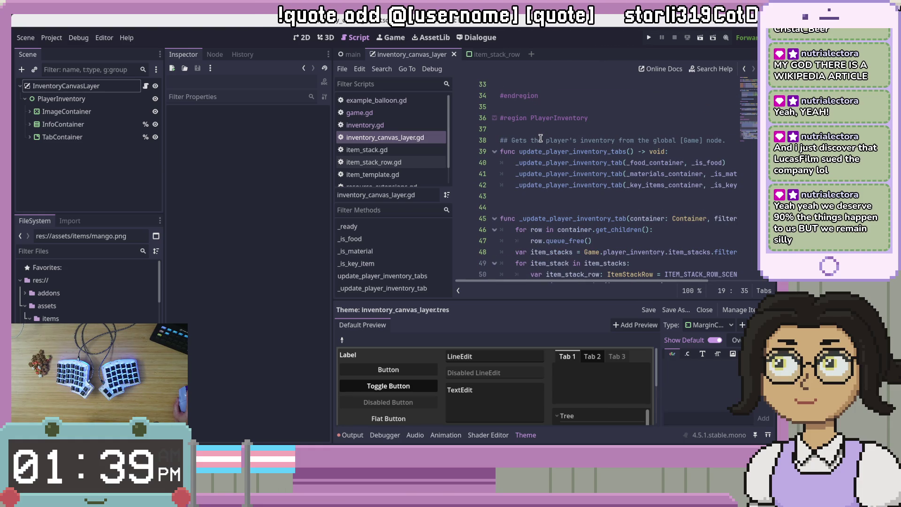
scroll(540, 139, down, 2)
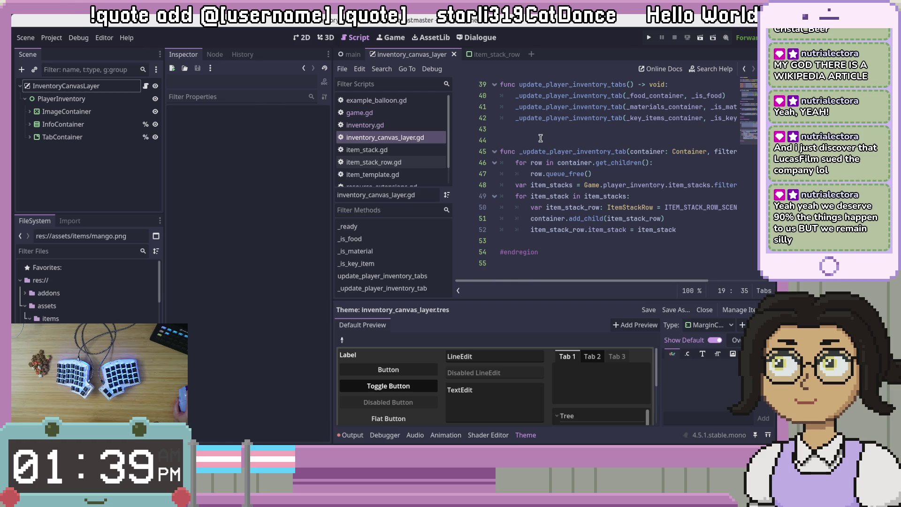
click(706, 238)
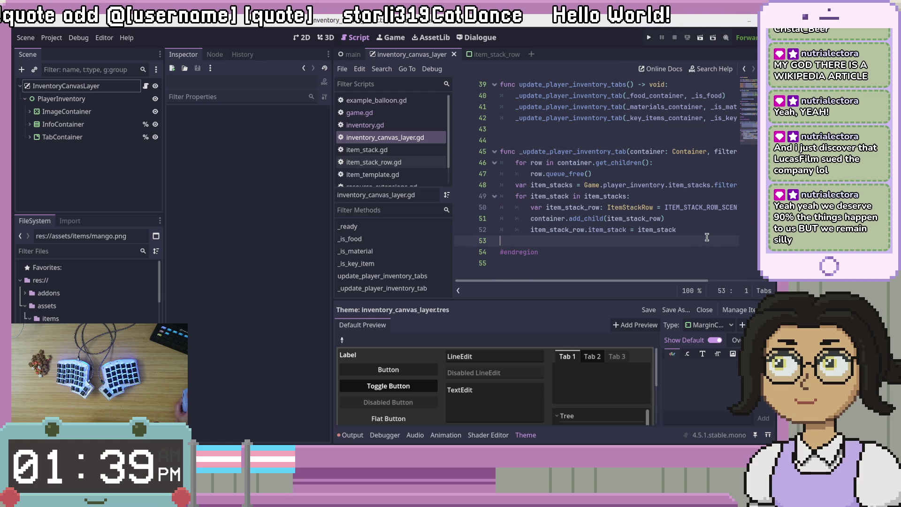
click(695, 192)
scroll(647, 274, right, 2)
scroll(610, 273, left, 2)
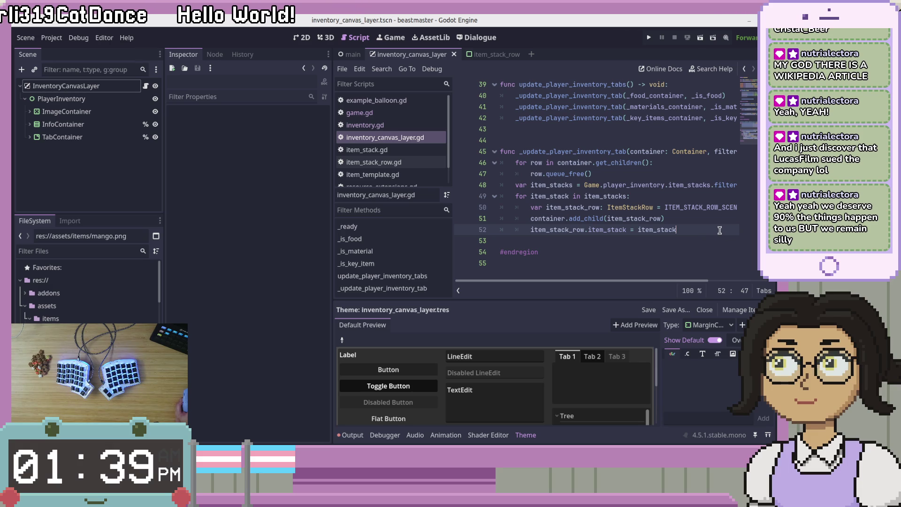
mouse_move(592, 173)
mouse_down()
mouse_move(504, 173)
mouse_move(513, 163)
mouse_up()
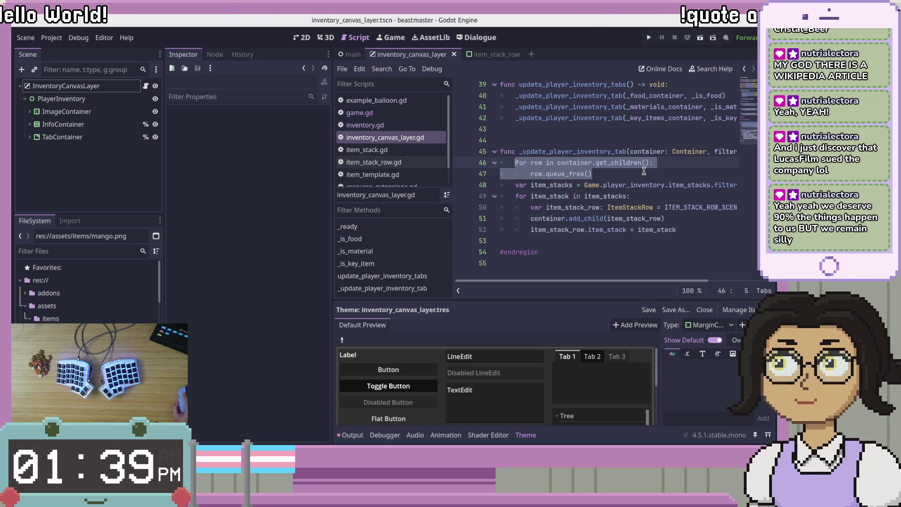
click(660, 174)
mouse_move(657, 182)
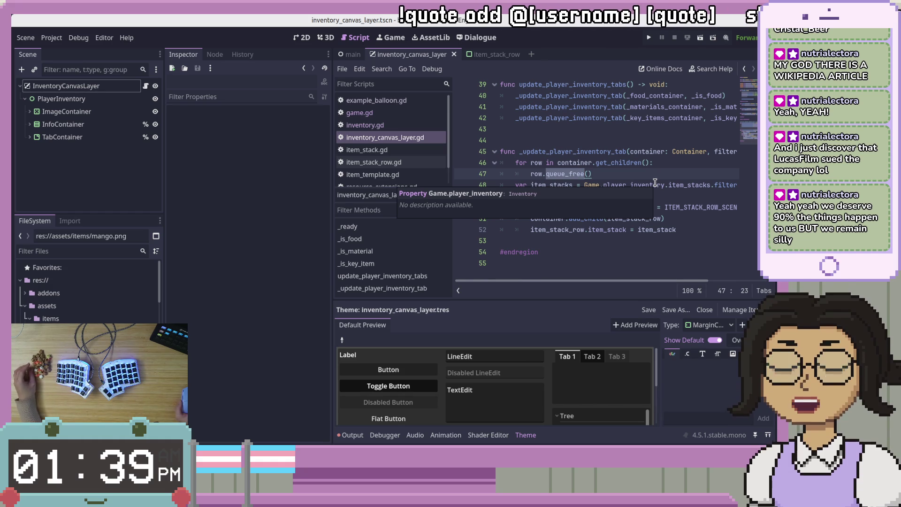
key(End)
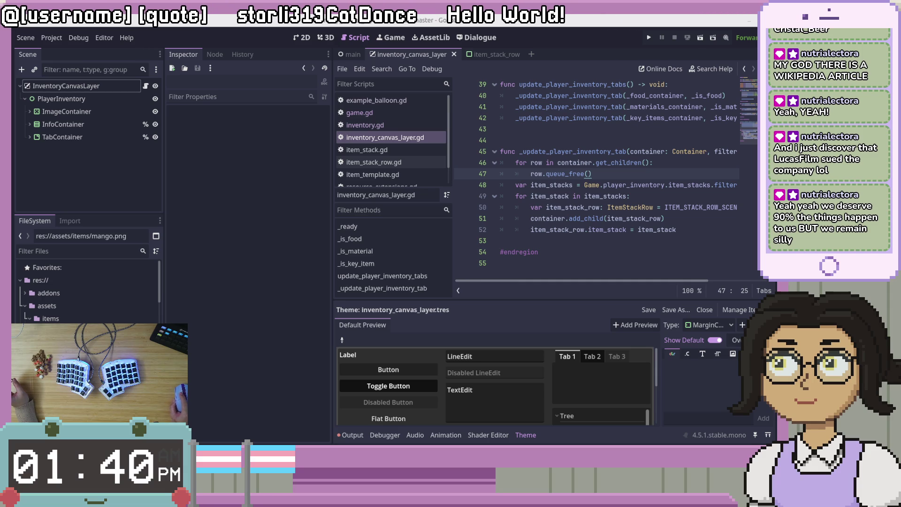
click(677, 218)
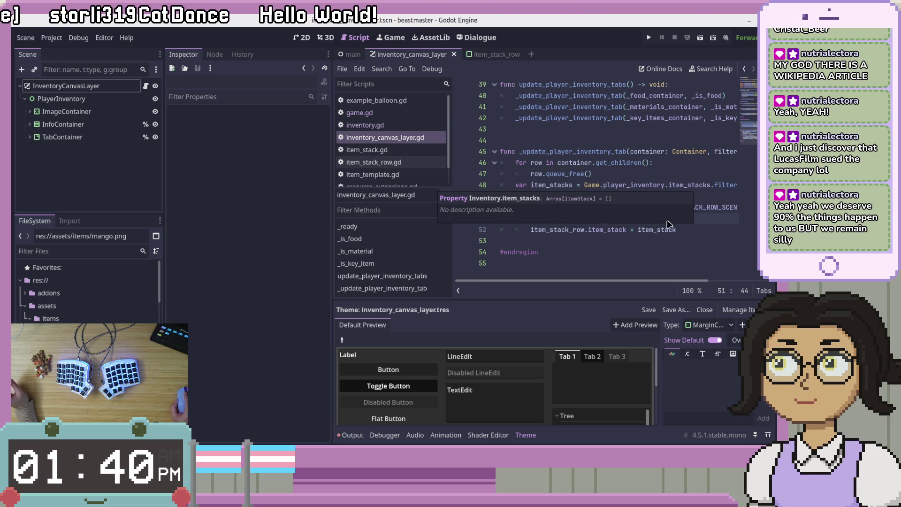
click(707, 227)
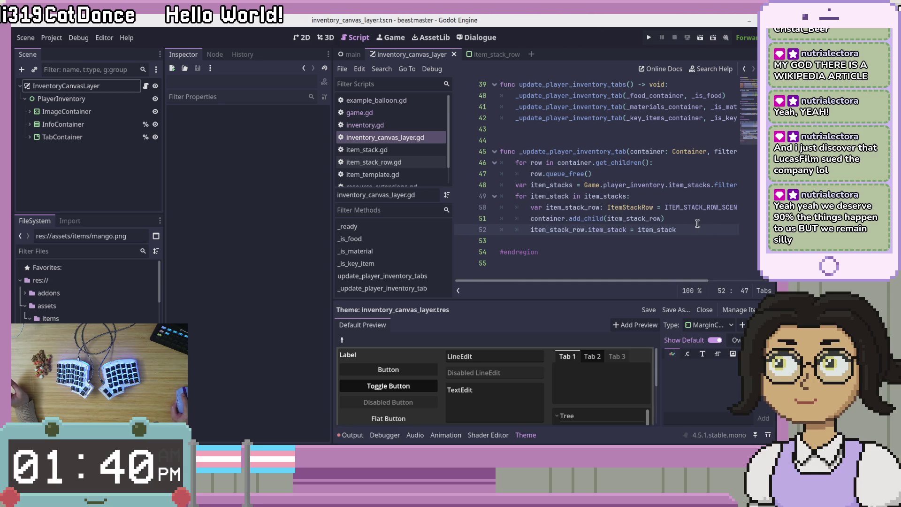
scroll(697, 223, up, 5)
scroll(701, 221, down, 3)
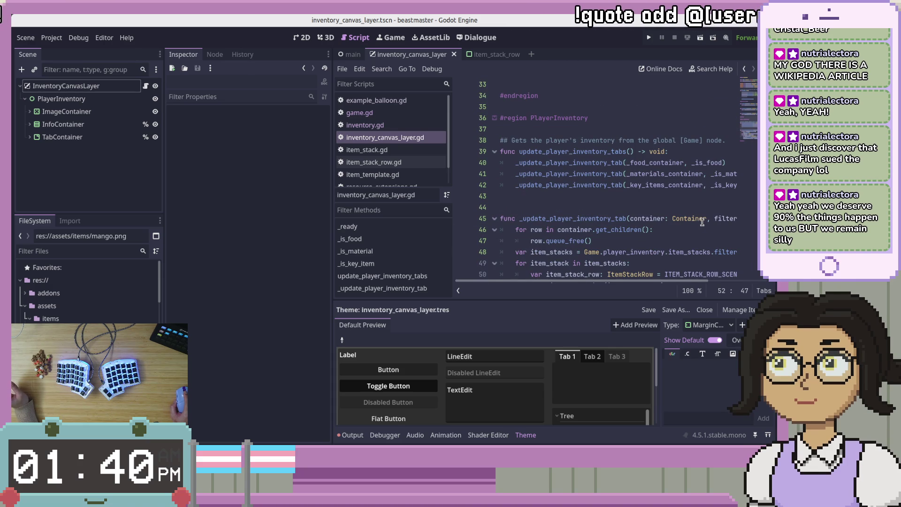
scroll(703, 219, up, 5)
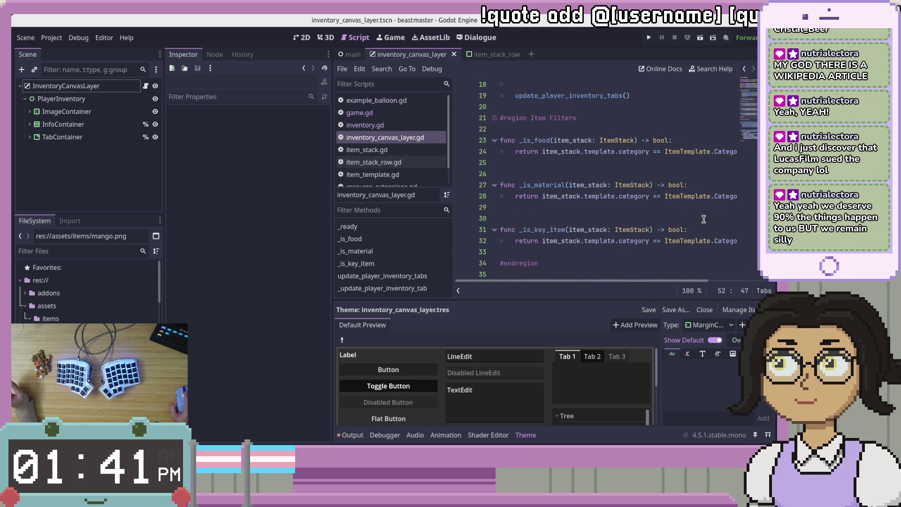
scroll(703, 220, up, 4)
scroll(703, 219, up, 1)
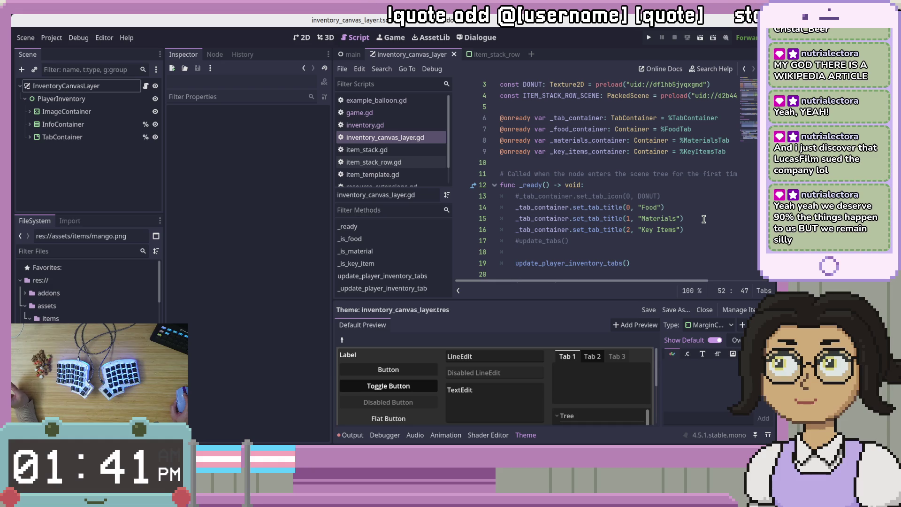
click(94, 181)
Step: Test-run the project to check the inventory, then close the game window
click(649, 38)
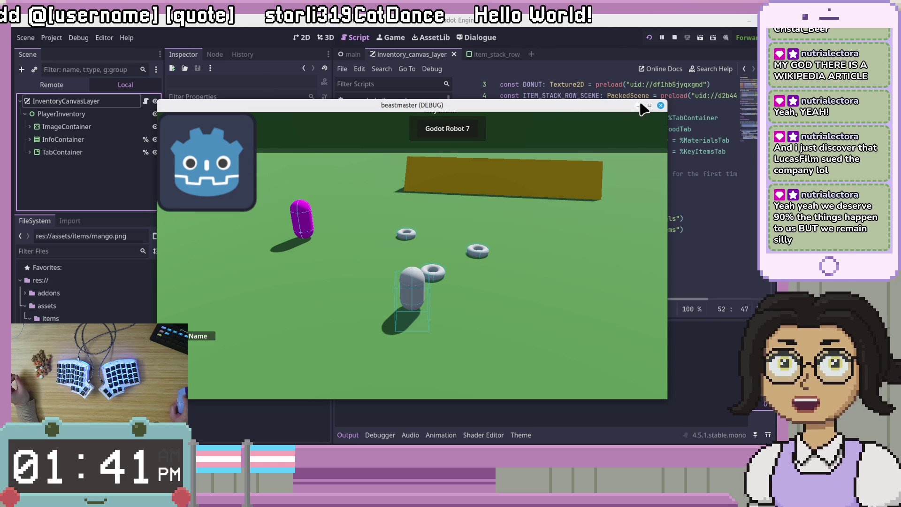
click(660, 105)
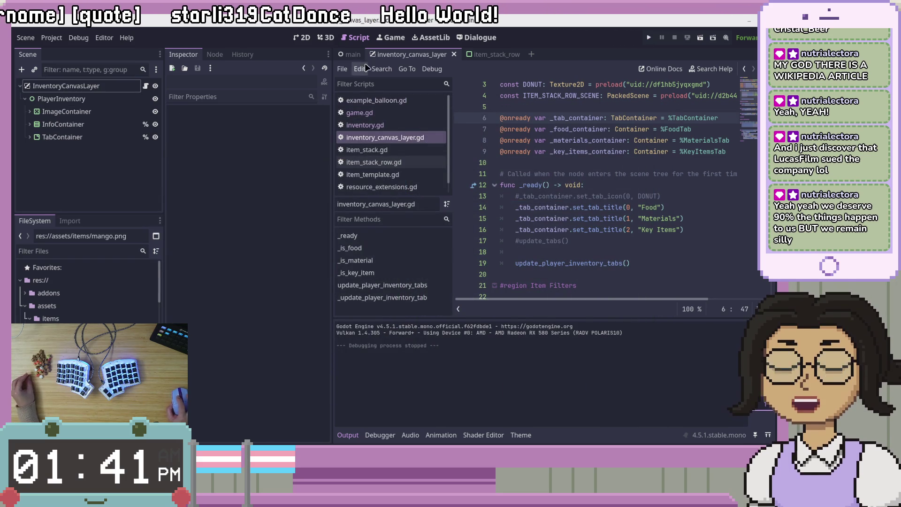
Step: Switch to the main scene and show it in the 2D canvas
click(353, 54)
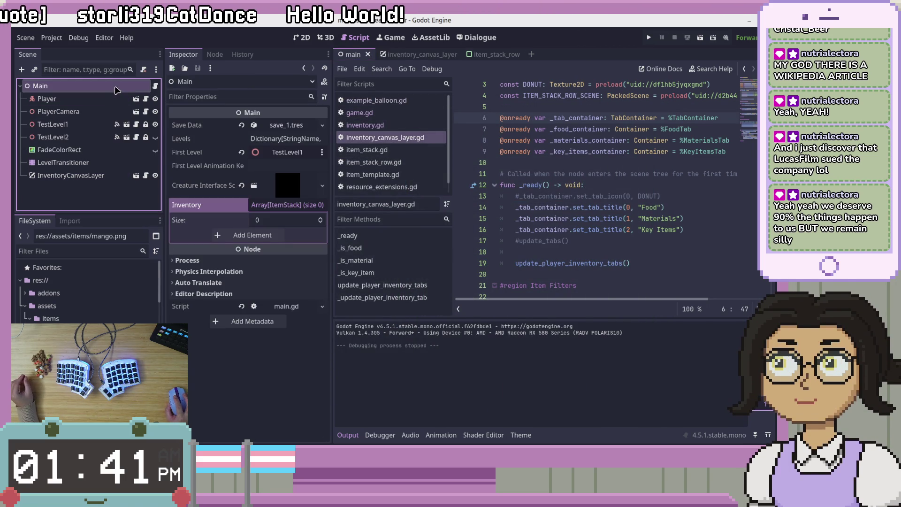
click(156, 86)
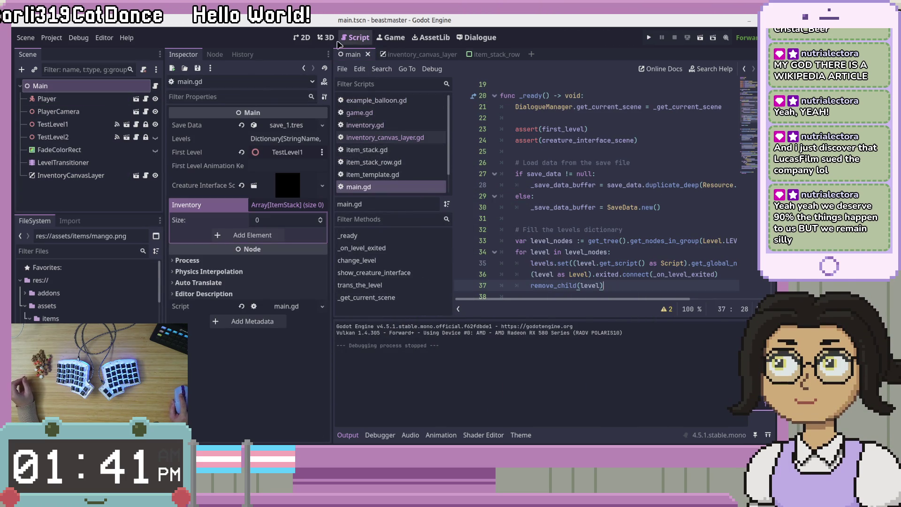
key(ctrl+F1)
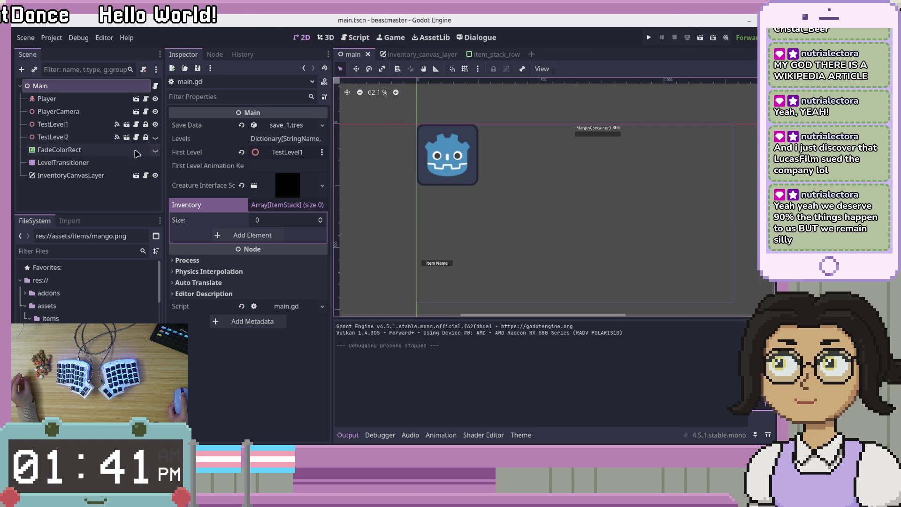
Step: Toggle InventoryCanvasLayer's visibility off and on, briefly open its scene, then return to main
click(104, 175)
click(155, 176)
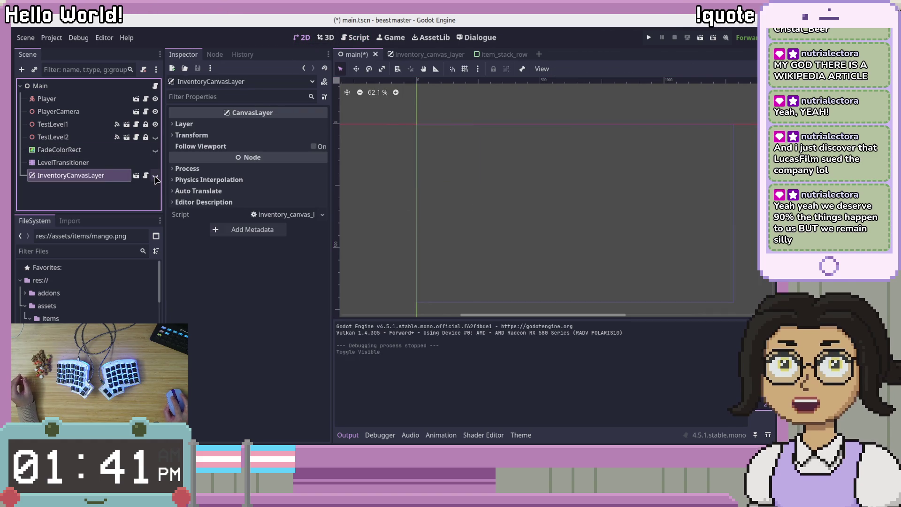
click(155, 176)
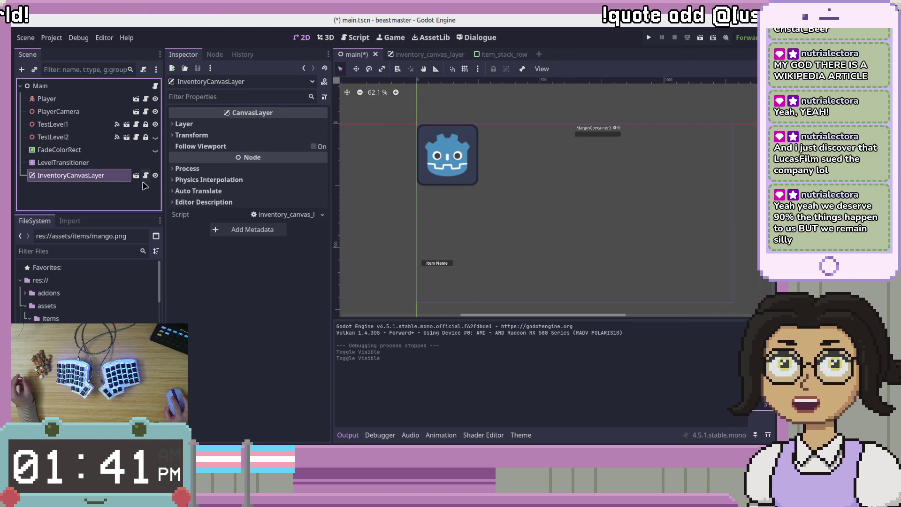
click(135, 175)
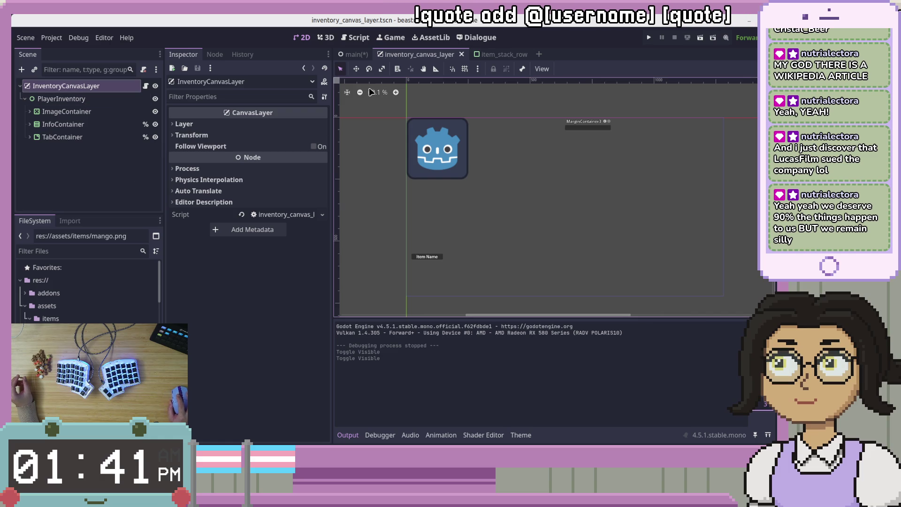
click(347, 54)
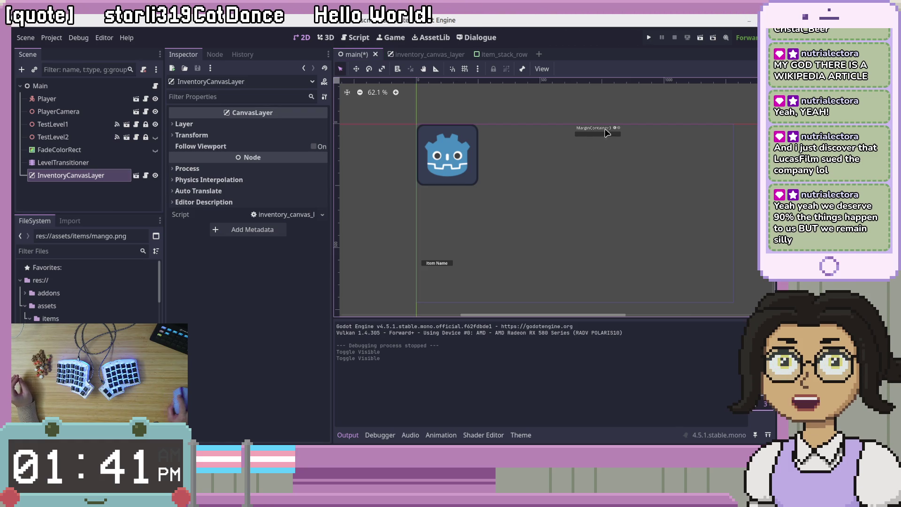
click(122, 176)
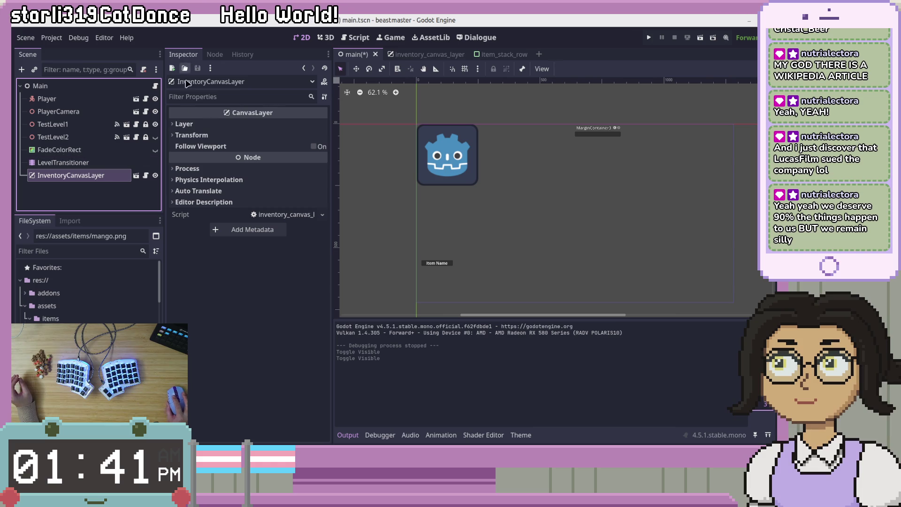
Step: Inspect InventoryCanvasLayer's layer settings and toggle its visibility off and on twice
click(184, 124)
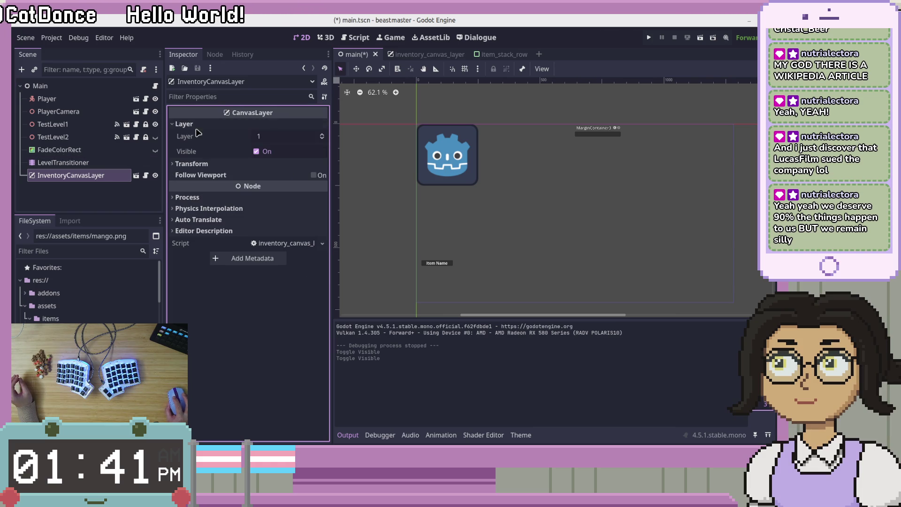
mouse_move(199, 144)
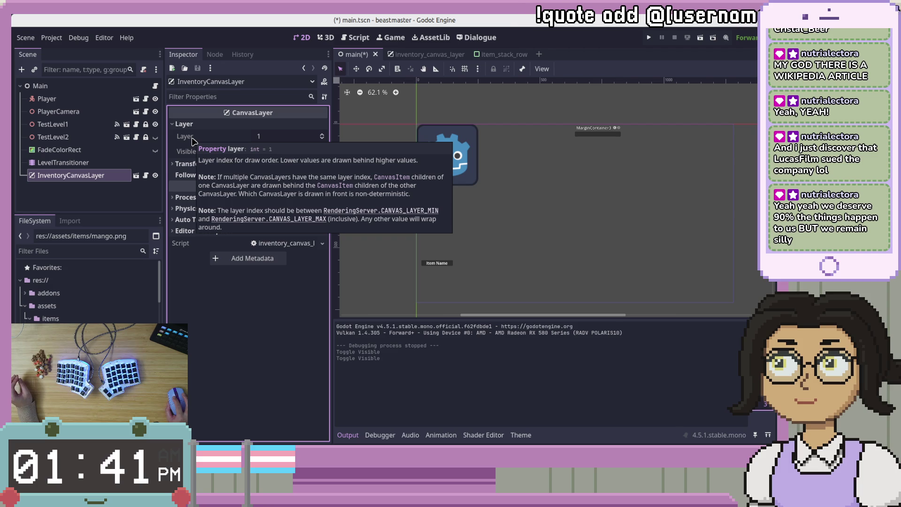
click(100, 205)
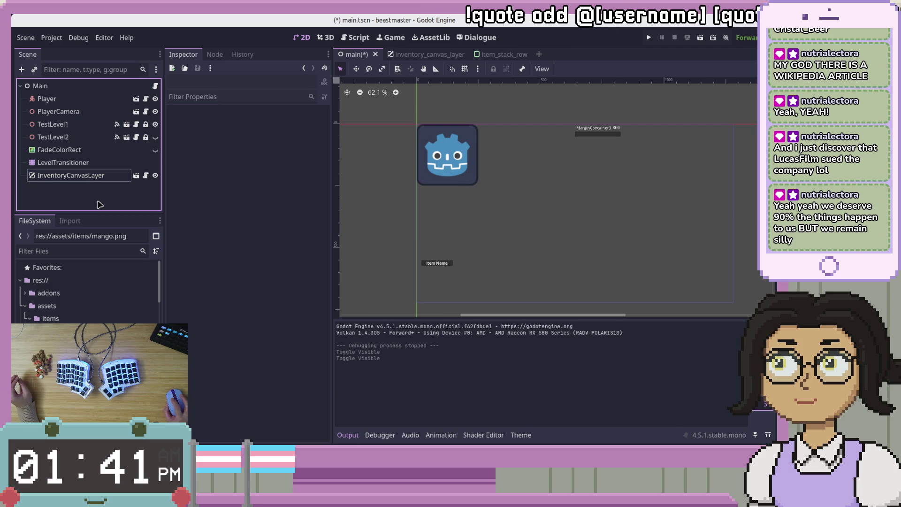
click(99, 176)
click(257, 151)
click(257, 151)
click(257, 151)
click(257, 151)
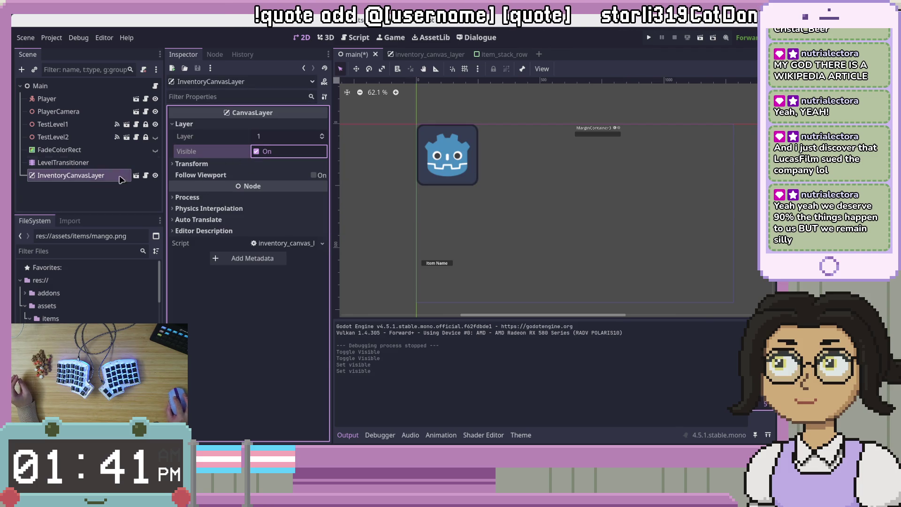
Step: Check its transform settings, then view main in the 3D workspace with InventoryCanvasLayer selected
click(174, 166)
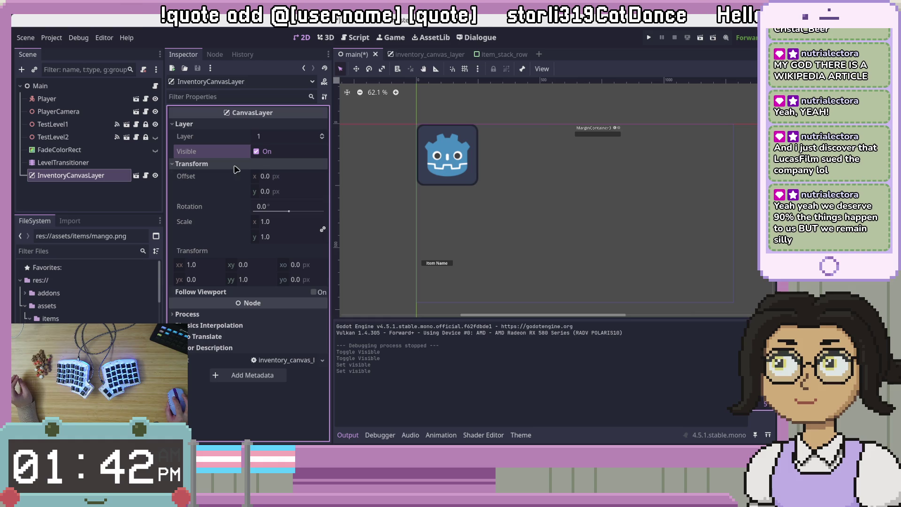
click(542, 69)
click(541, 69)
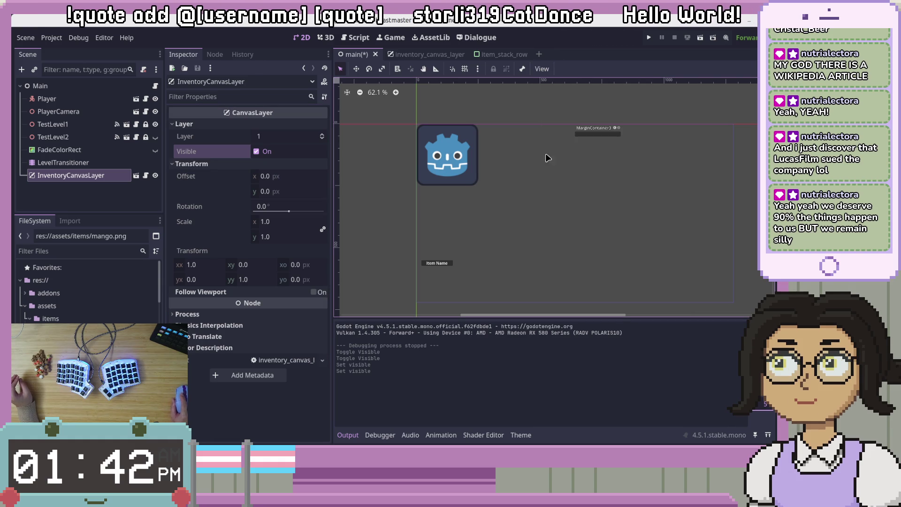
click(112, 88)
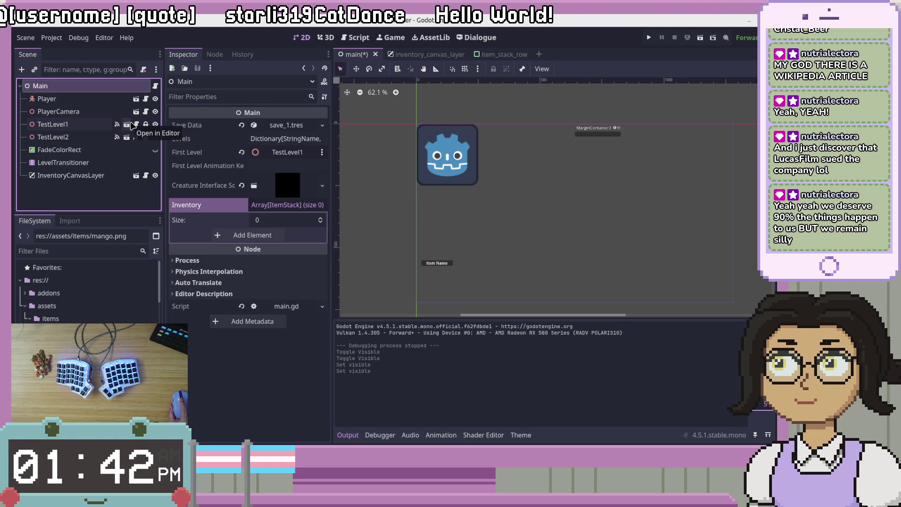
click(94, 196)
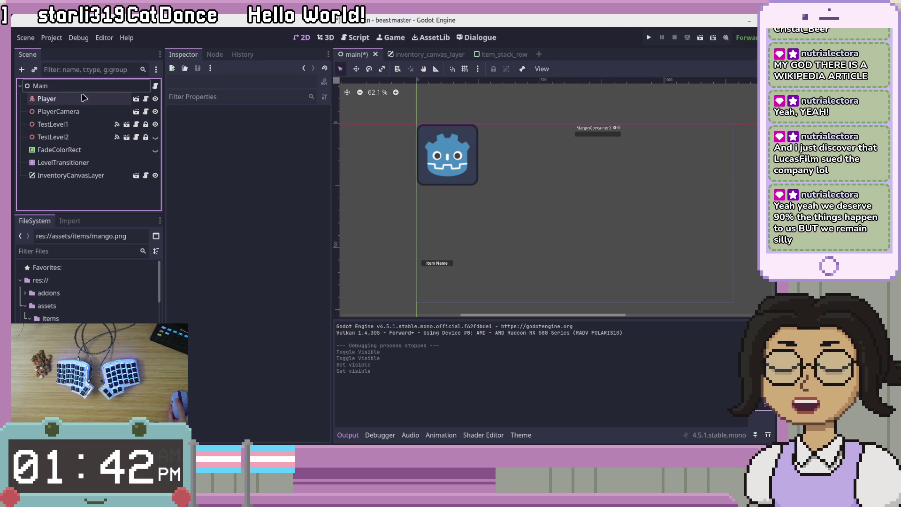
scroll(479, 182, down, 2)
click(334, 37)
scroll(475, 176, down, 5)
click(75, 176)
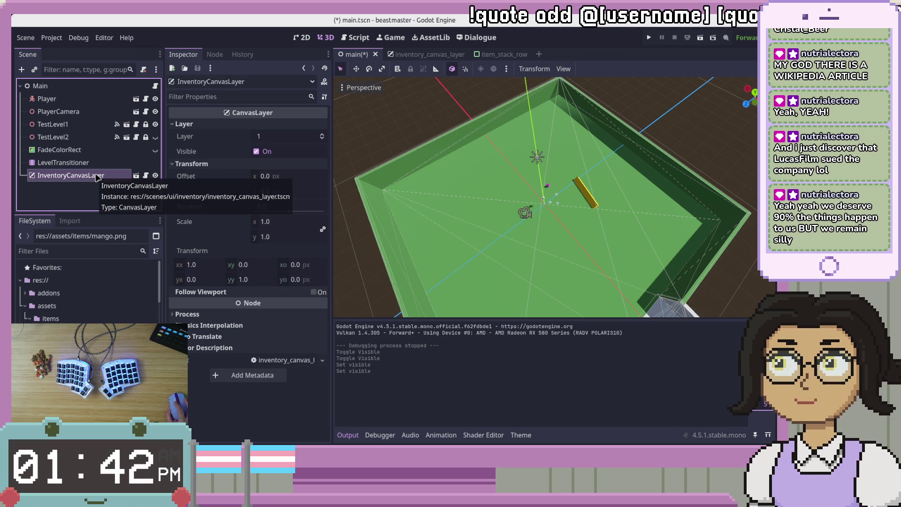
Step: Change the Main node's type to Node3D
click(91, 88)
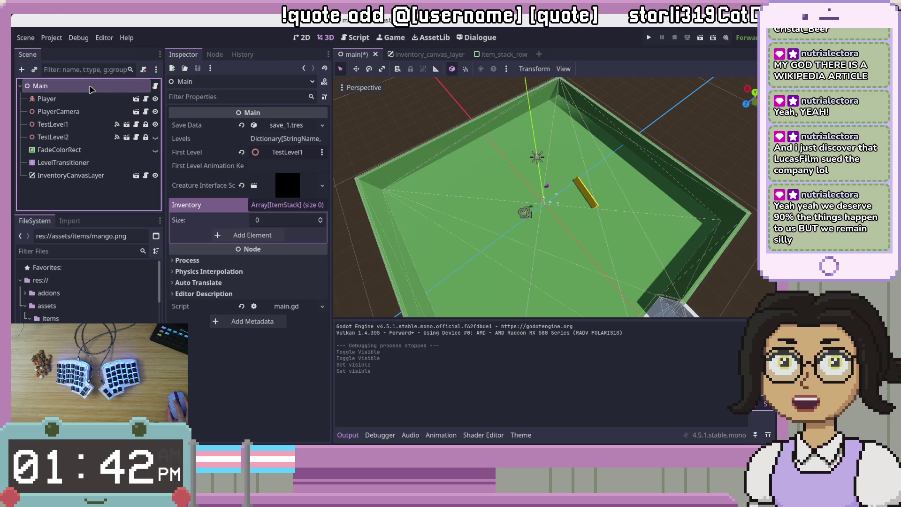
right_click(92, 89)
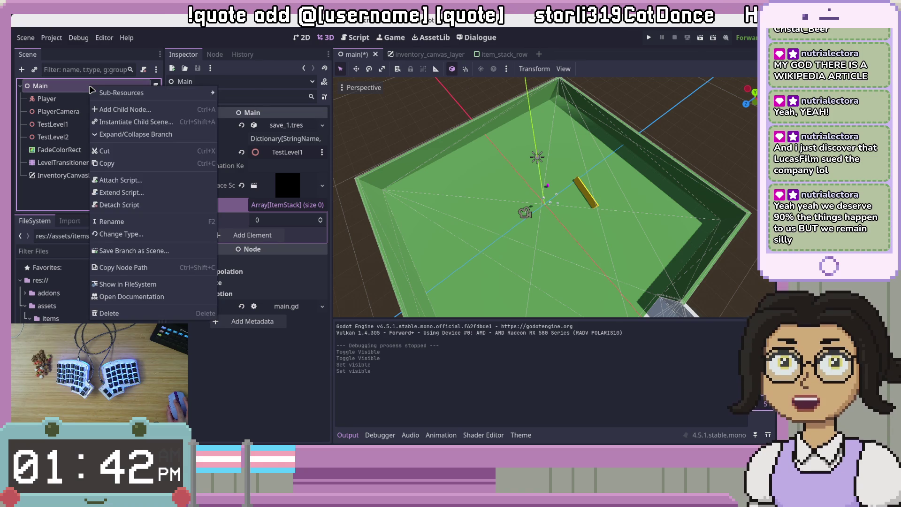
click(156, 239)
scroll(562, 220, down, 5)
click(558, 209)
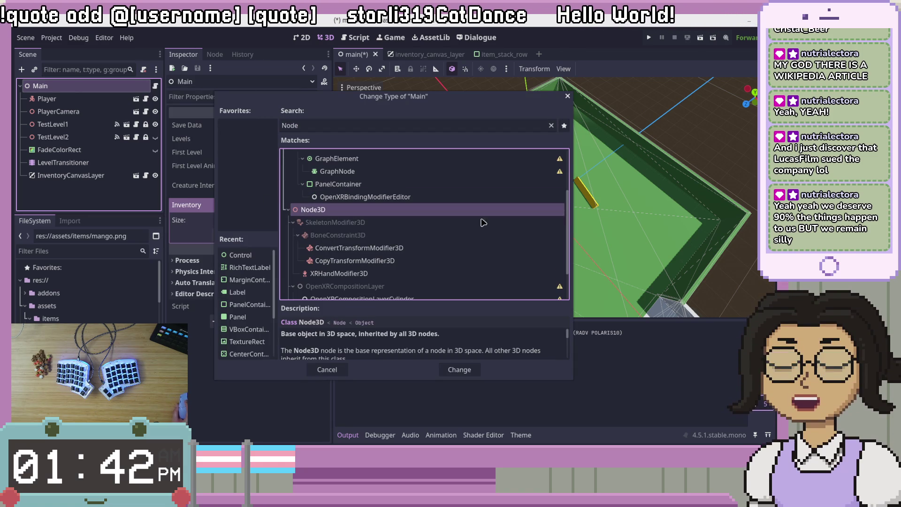
click(458, 368)
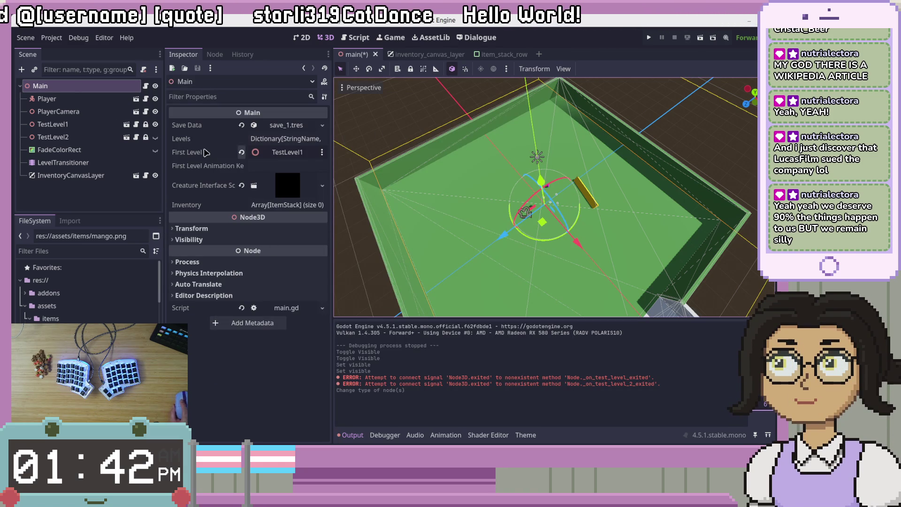
Step: Open the inventory_canvas_layer scene in 2D, undo Main's type change, and return to it
click(297, 39)
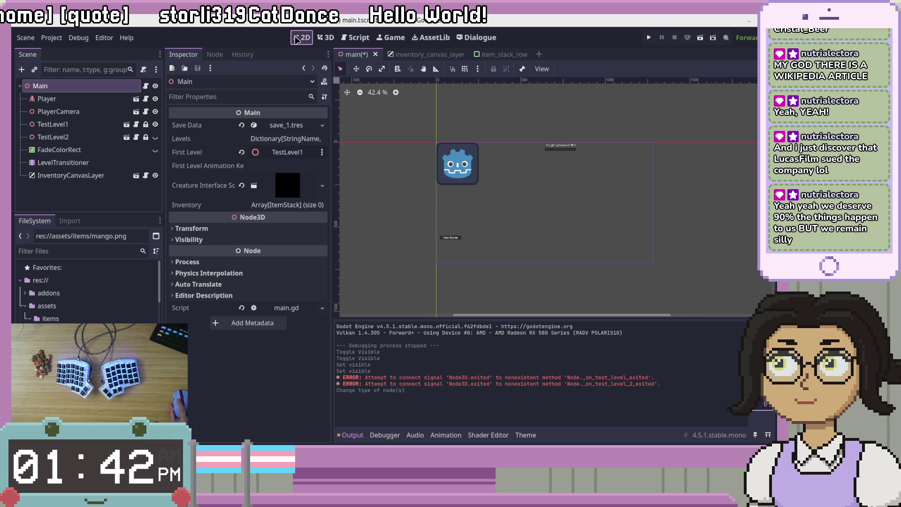
click(112, 177)
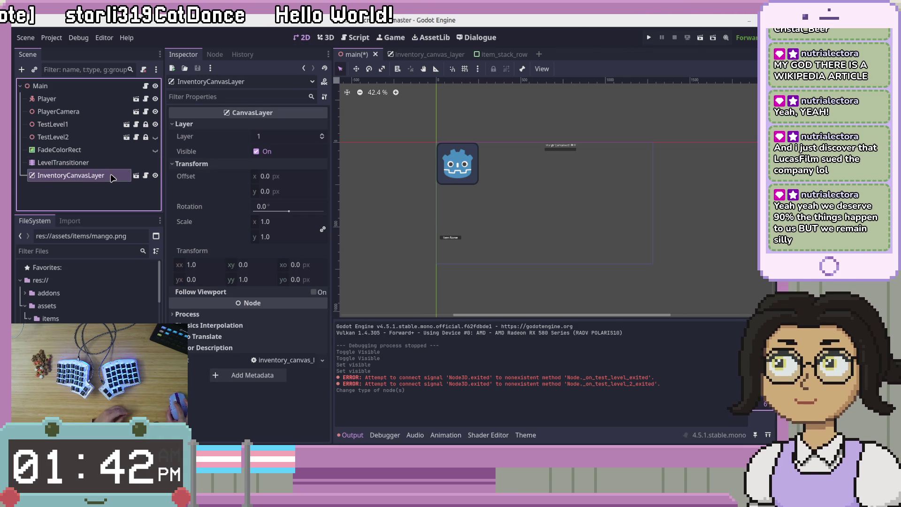
click(541, 69)
click(543, 70)
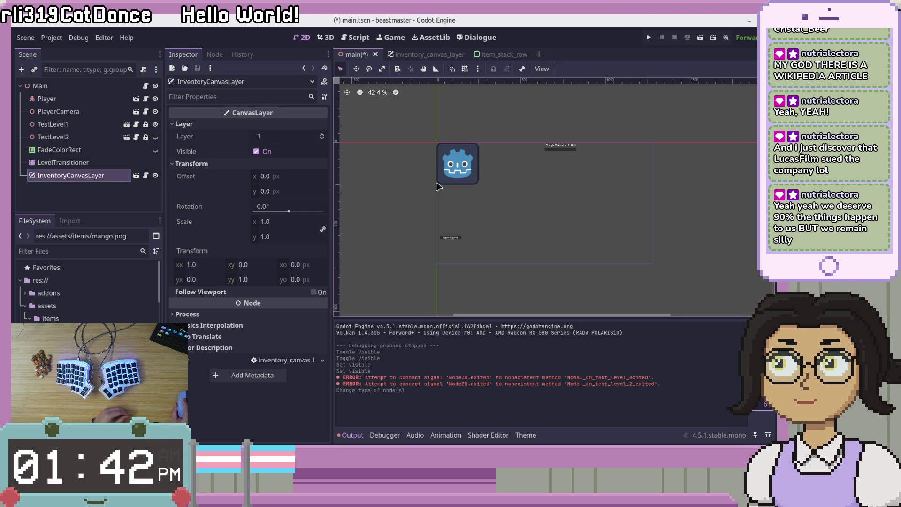
click(137, 175)
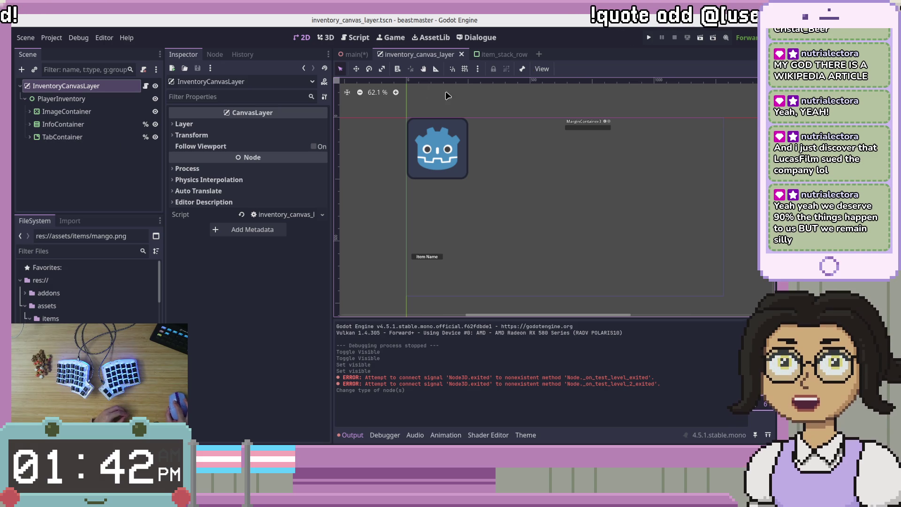
click(353, 54)
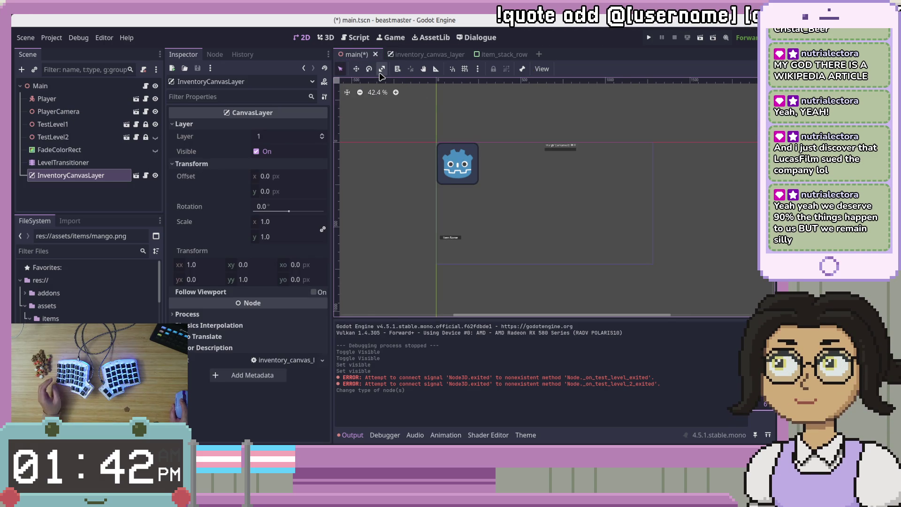
key(ctrl+z)
click(419, 55)
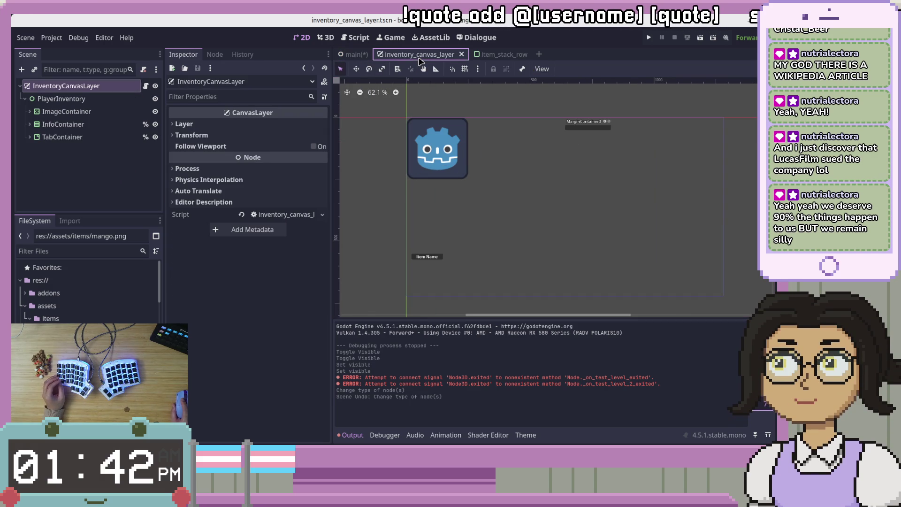
scroll(556, 185, up, 2)
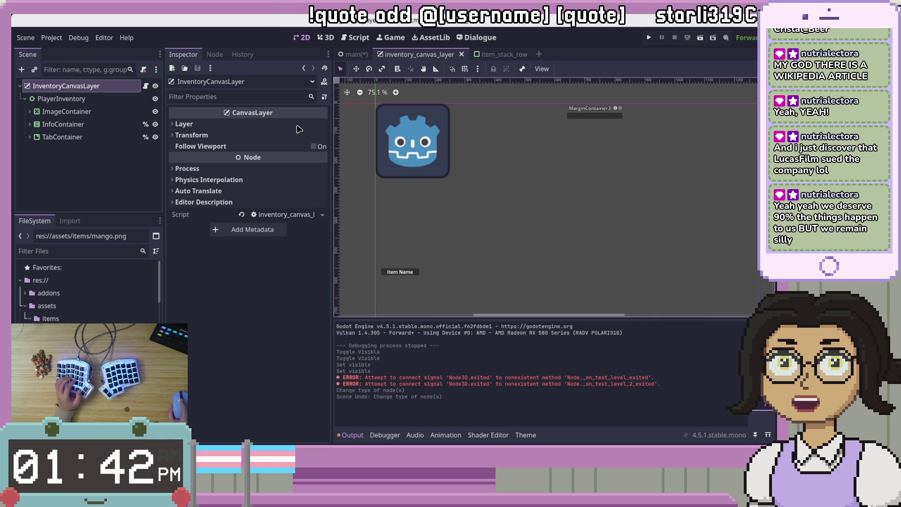
Step: Anchor PlayerInventory with the Full Rect preset
click(61, 99)
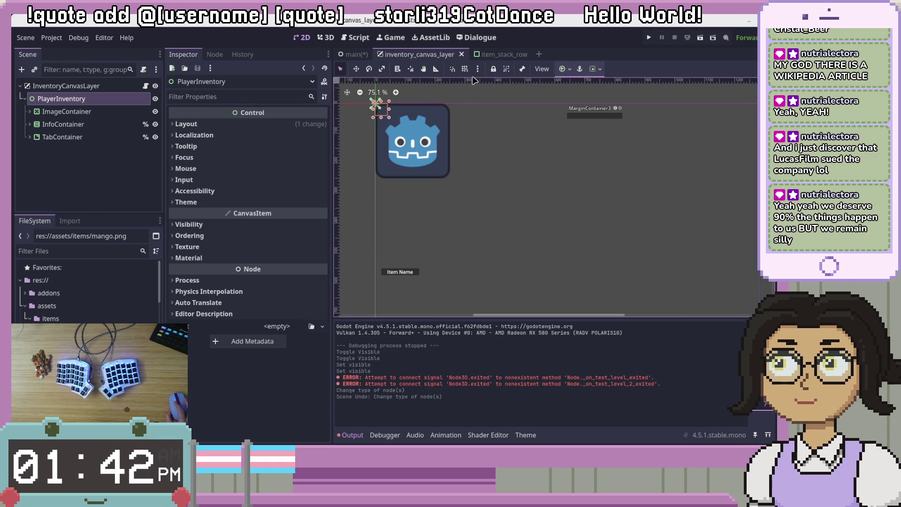
click(564, 69)
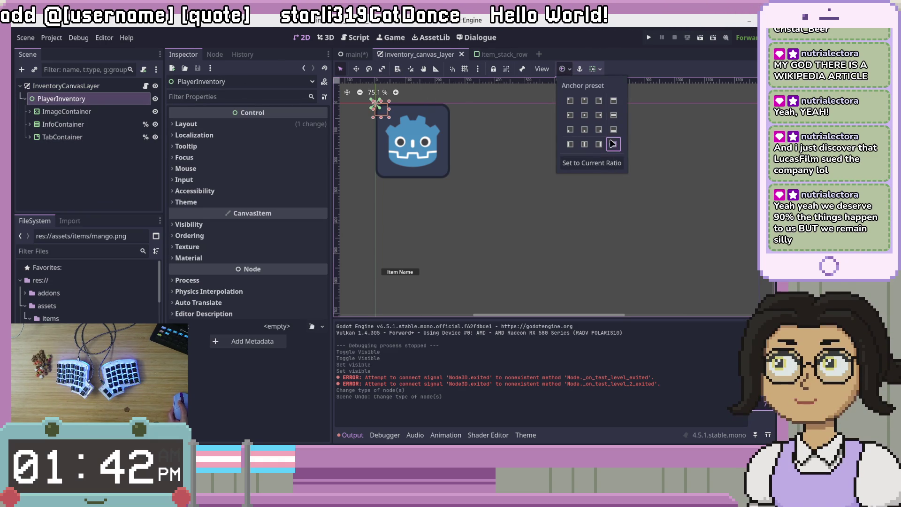
click(612, 144)
scroll(586, 188, down, 4)
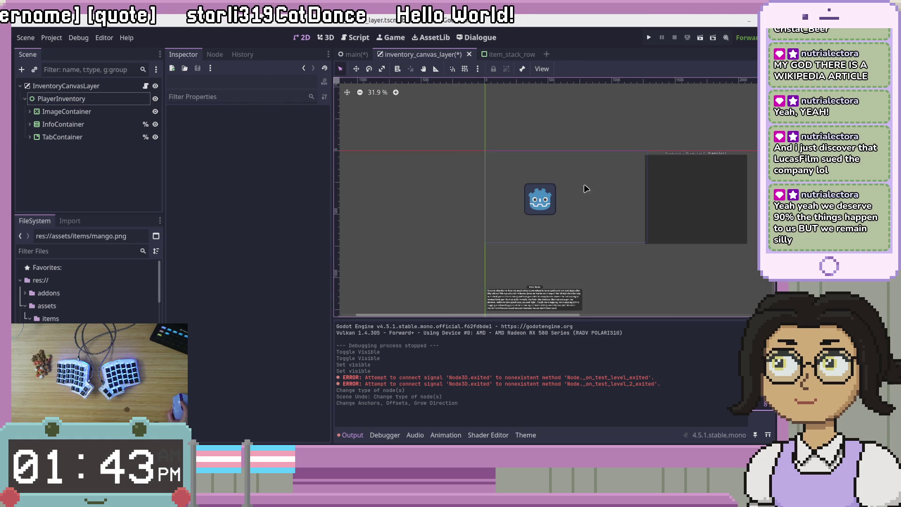
scroll(585, 188, down, 3)
scroll(585, 188, right, 3)
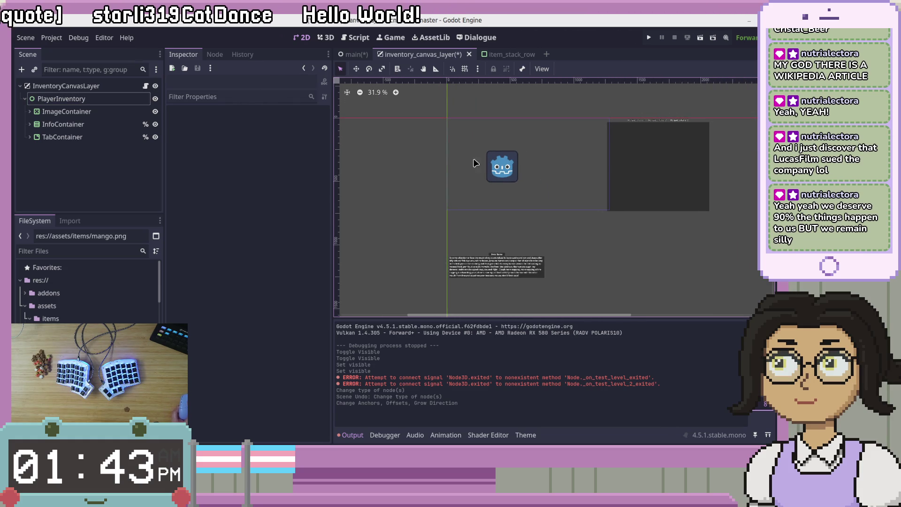
Step: Inspect the ImageContainer and InfoContainer layouts, bringing InfoContainer's box into view
click(123, 113)
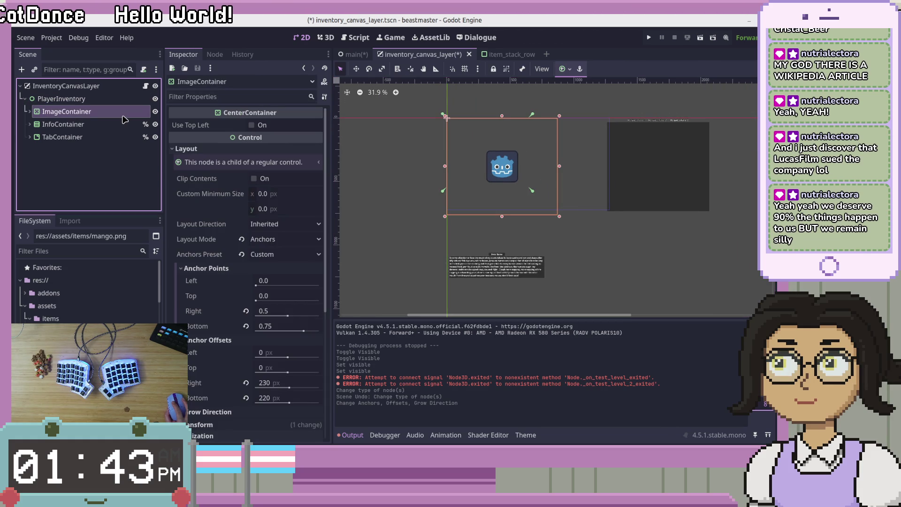
click(89, 101)
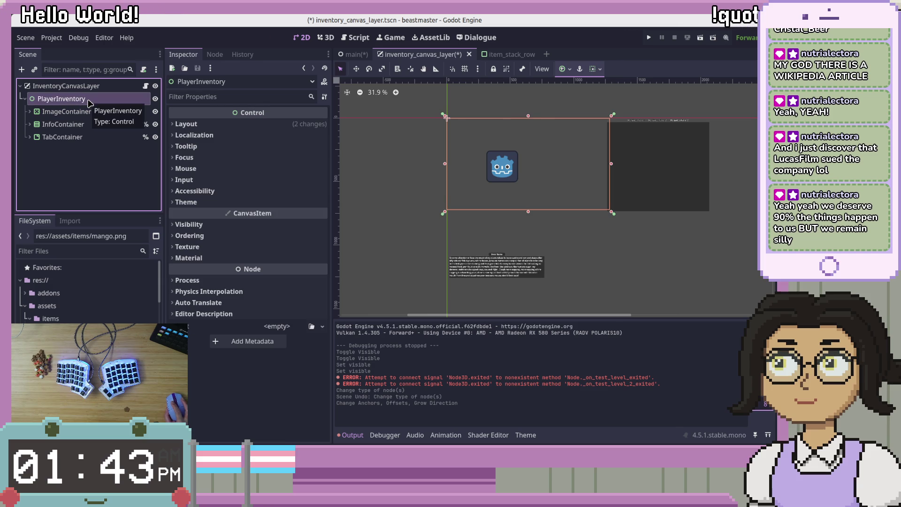
scroll(464, 140, up, 2)
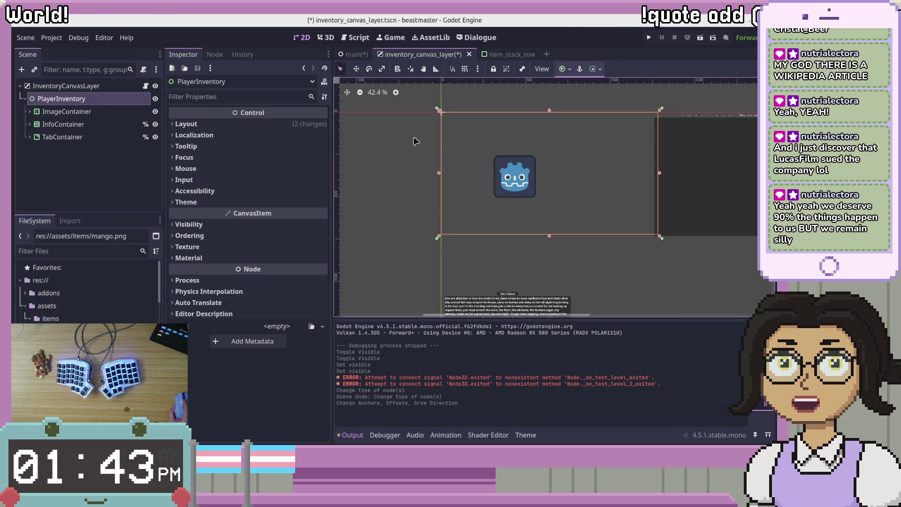
click(61, 112)
click(62, 124)
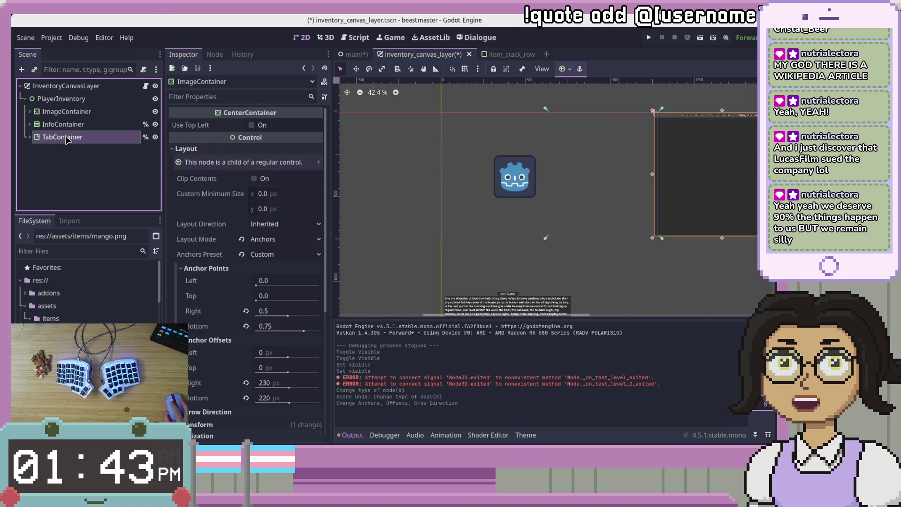
scroll(435, 126, down, 1)
drag(435, 126, 559, 191)
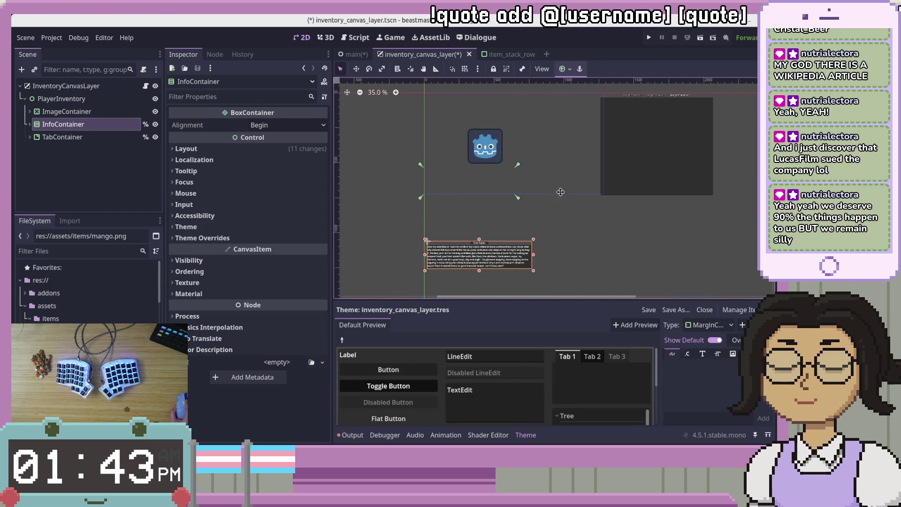
Step: Reset InfoContainer's left, top, right and bottom anchor offsets to 0 px
click(252, 148)
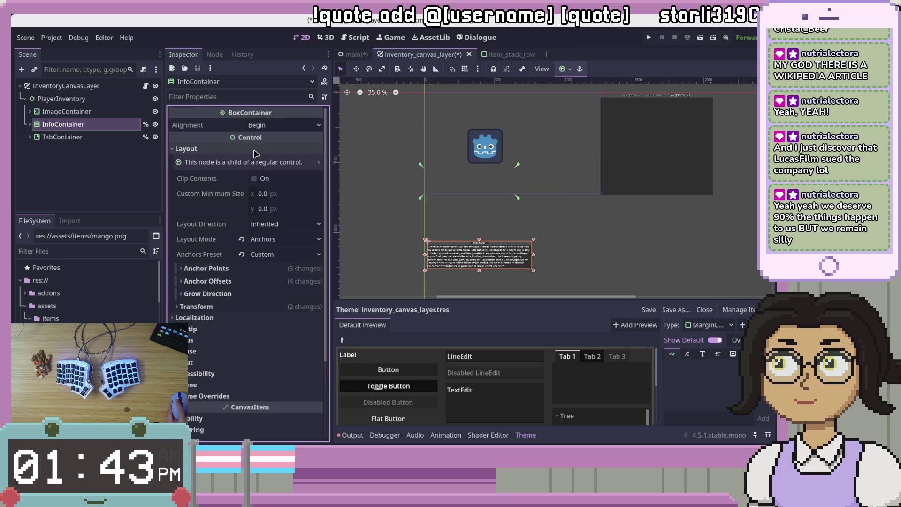
click(228, 280)
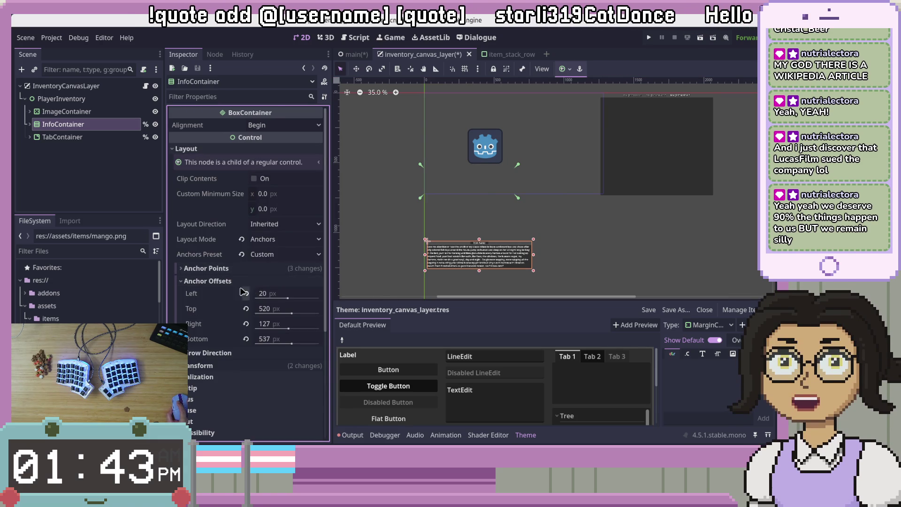
click(245, 293)
click(245, 308)
click(245, 324)
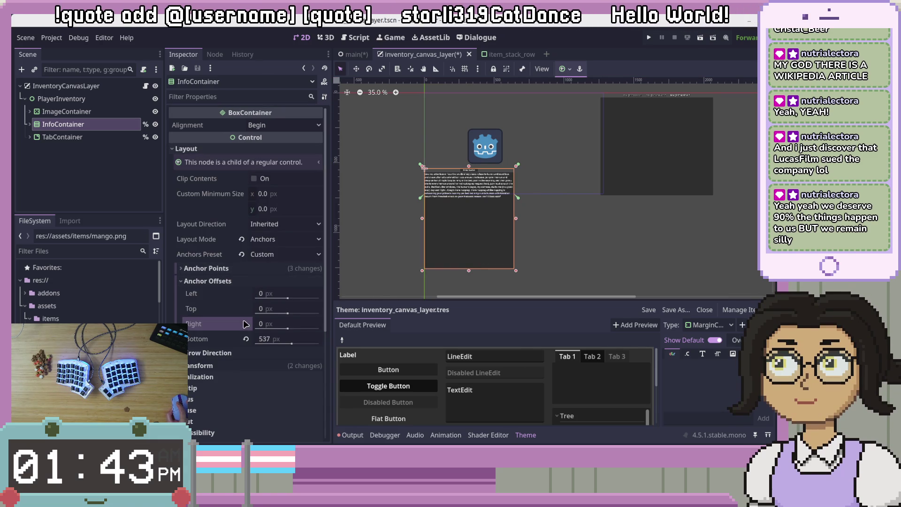
click(246, 339)
scroll(499, 164, up, 2)
scroll(499, 164, up, 3)
scroll(498, 164, left, 3)
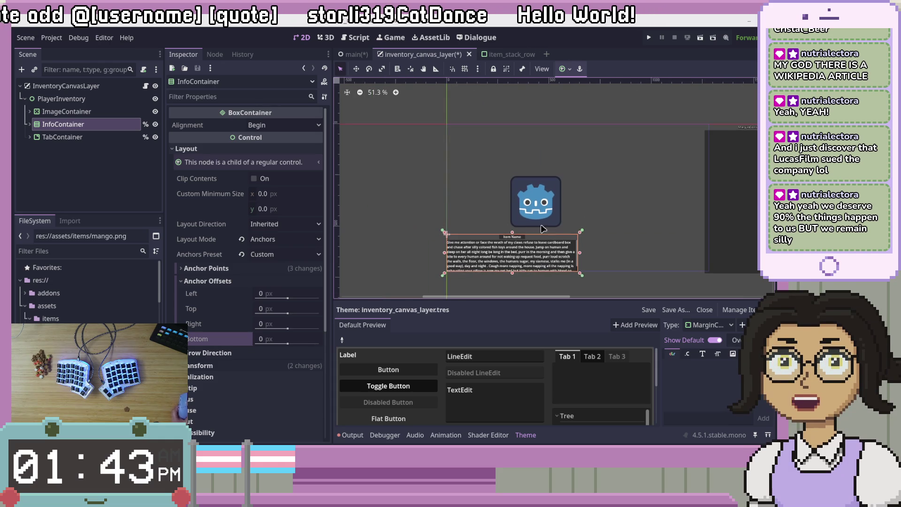
Step: Reset ImageContainer's right and bottom anchor offsets to 0 px
click(66, 112)
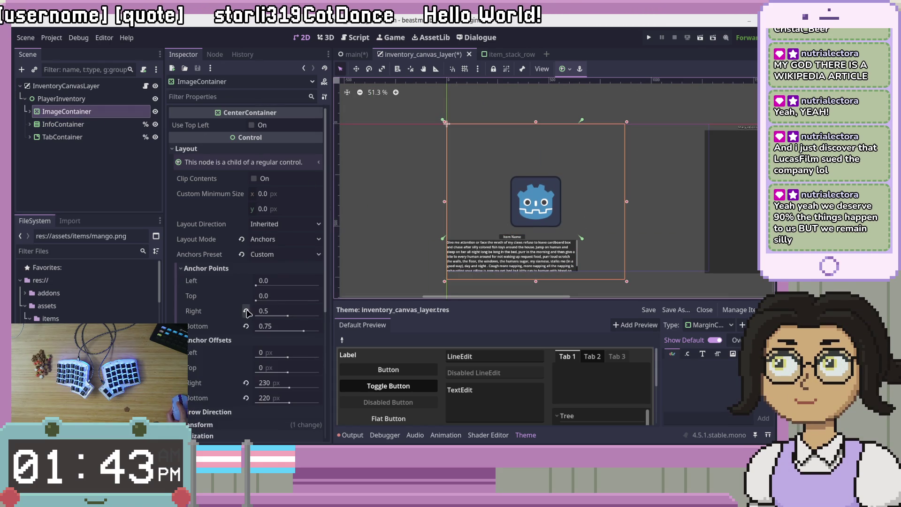
click(245, 382)
click(245, 397)
scroll(539, 231, right, 3)
scroll(538, 232, down, 1)
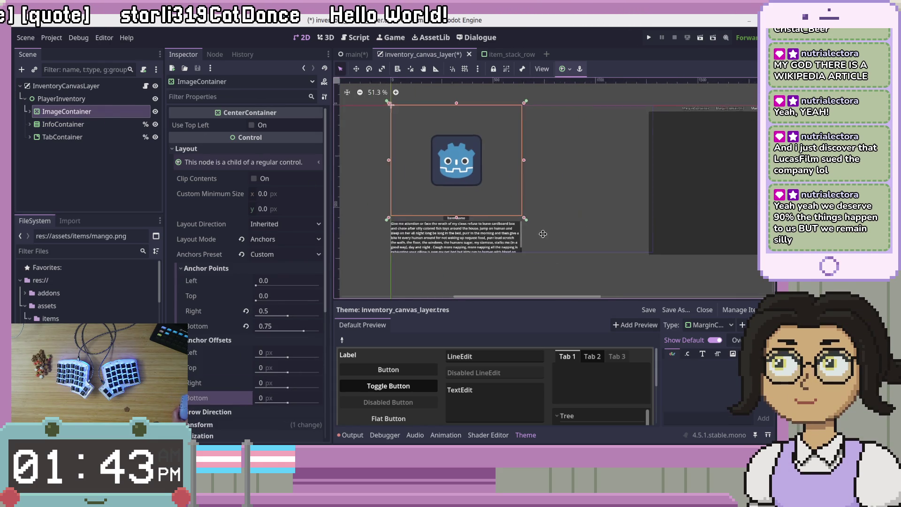
Step: Select MarginContainer3 under KeyItemsTab and check its layout properties
click(679, 201)
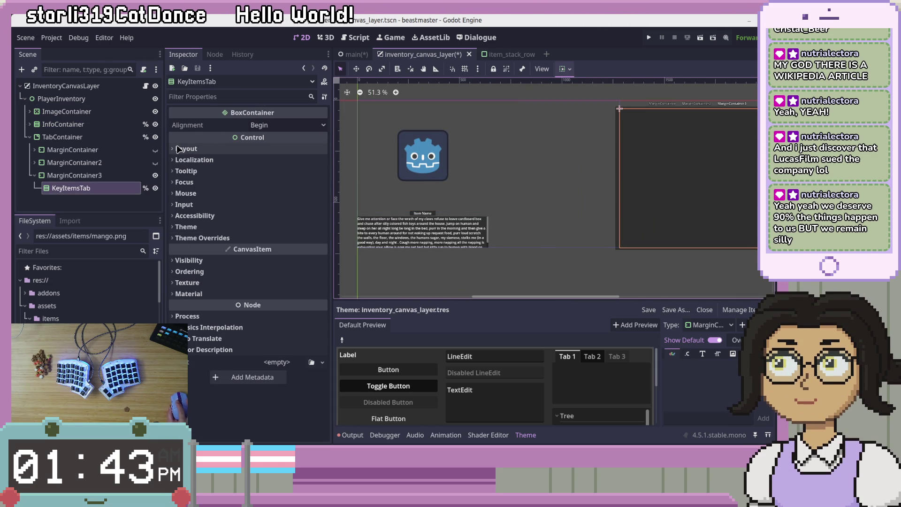
click(93, 176)
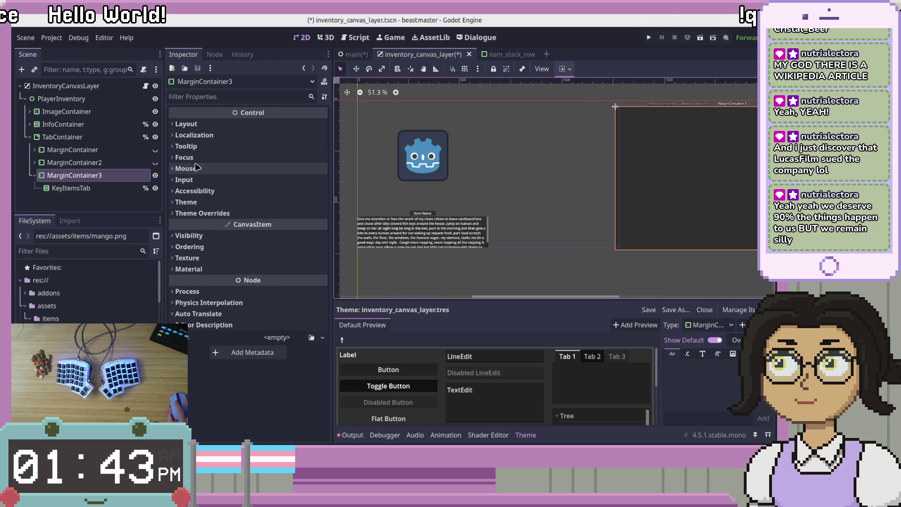
click(171, 126)
click(171, 125)
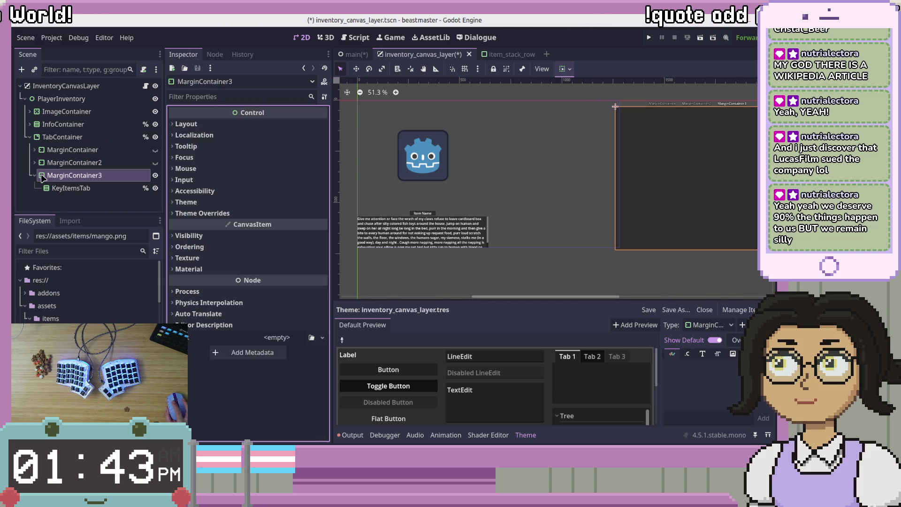
Step: Reset the TabContainer's left, right and bottom anchor offsets to 0
click(62, 137)
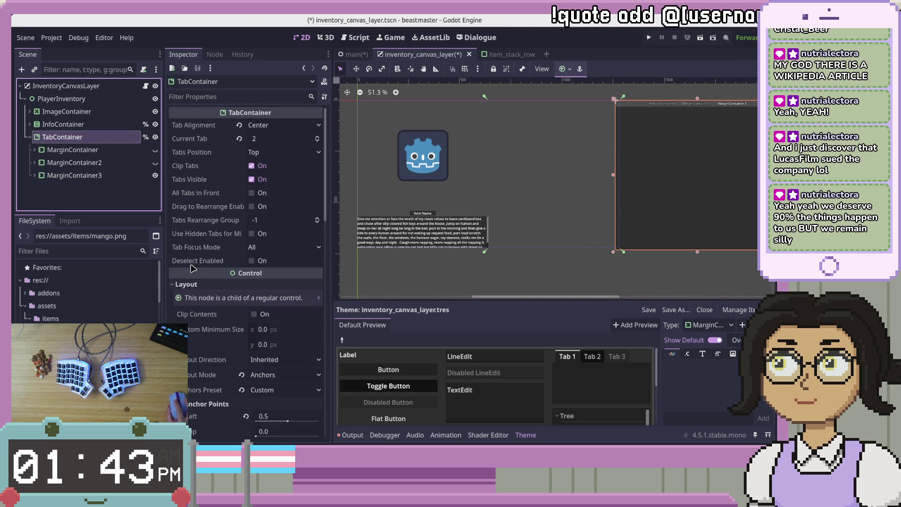
scroll(236, 383, down, 5)
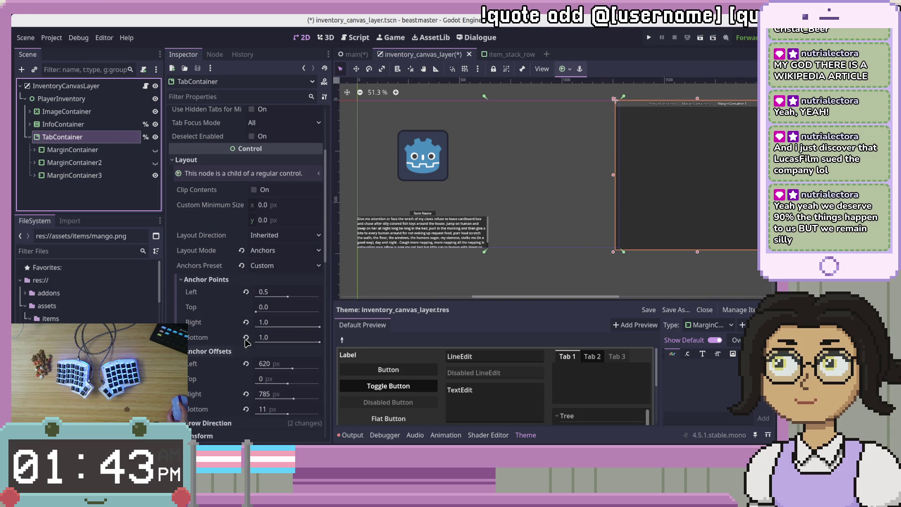
click(246, 363)
click(246, 394)
click(245, 409)
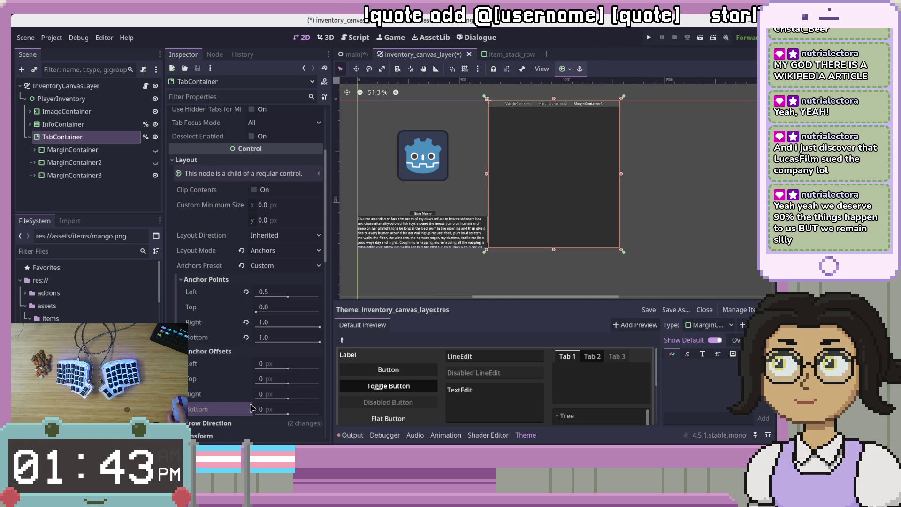
Step: Deselect the TabContainer, view the whole inventory panel, and save inventory_canvas_layer.tscn
click(678, 221)
drag(675, 216, 690, 232)
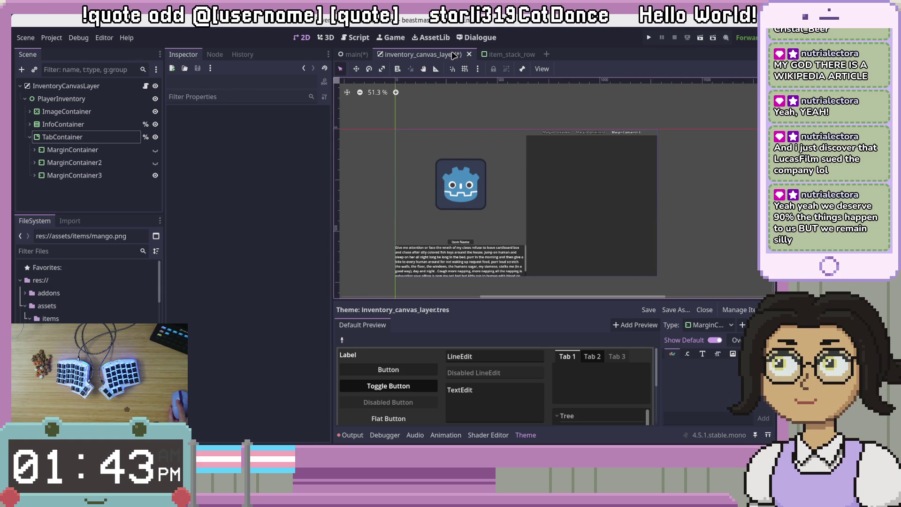
key(ctrl+s)
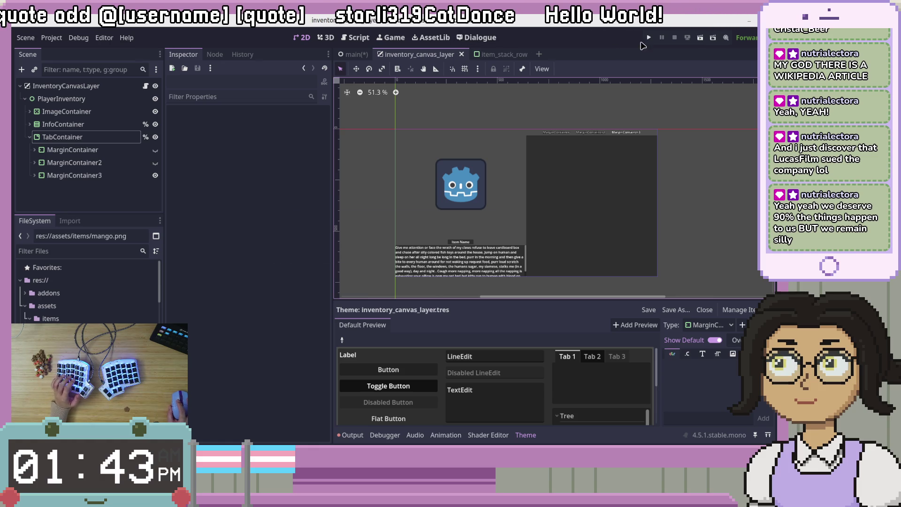
click(487, 54)
Step: Run the main scene, check the inventory in the game window, then close it
click(352, 55)
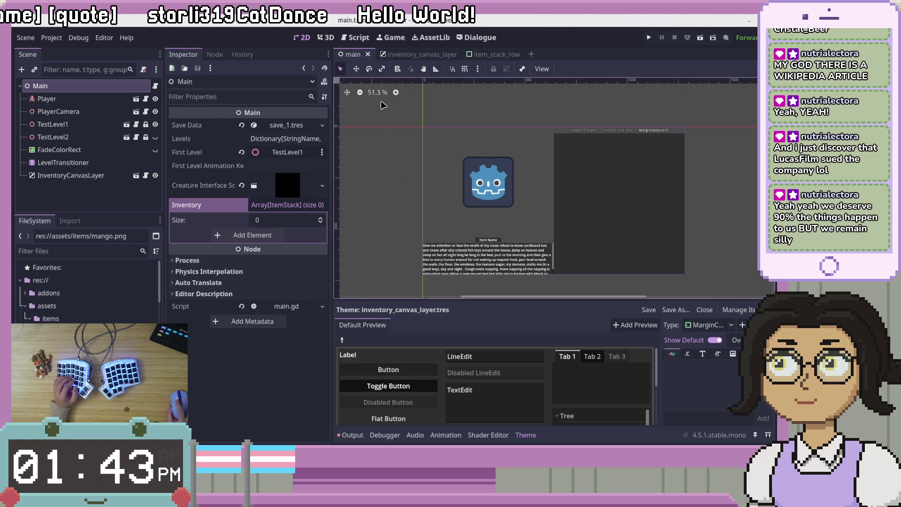
click(648, 38)
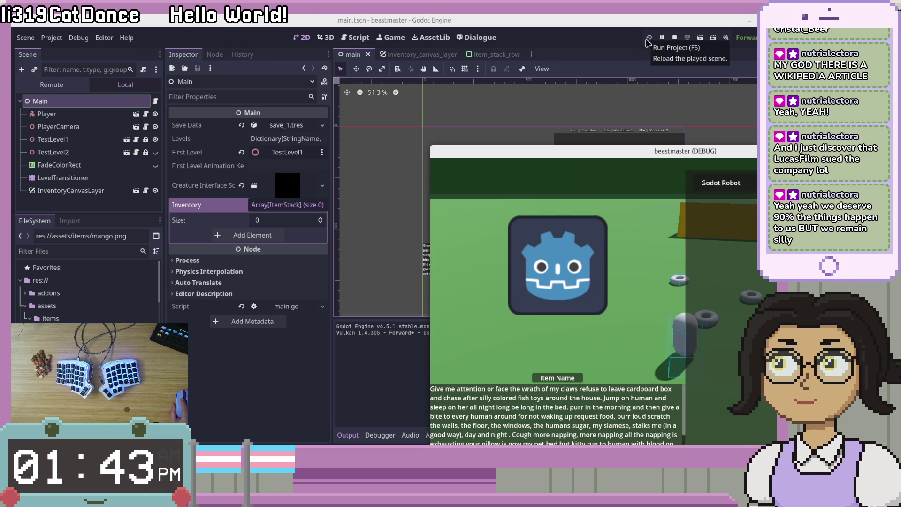
drag(651, 150, 404, 69)
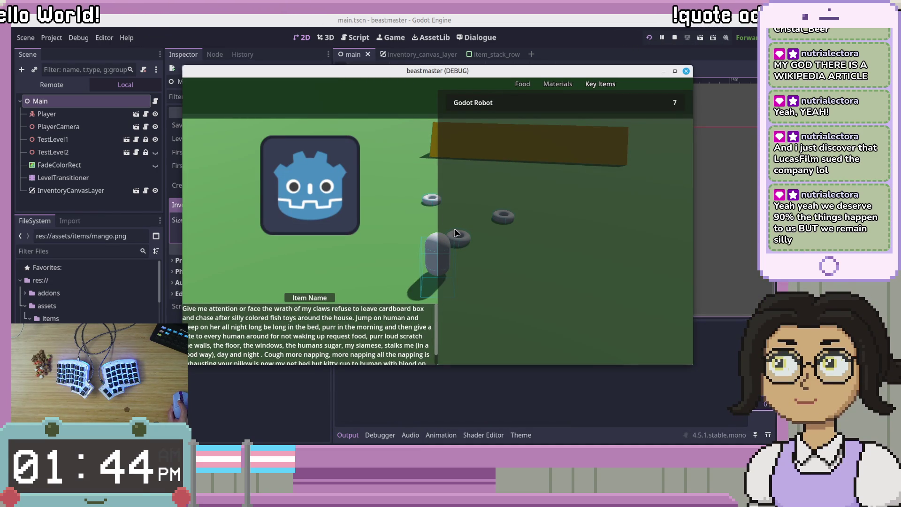
scroll(412, 358, down, 2)
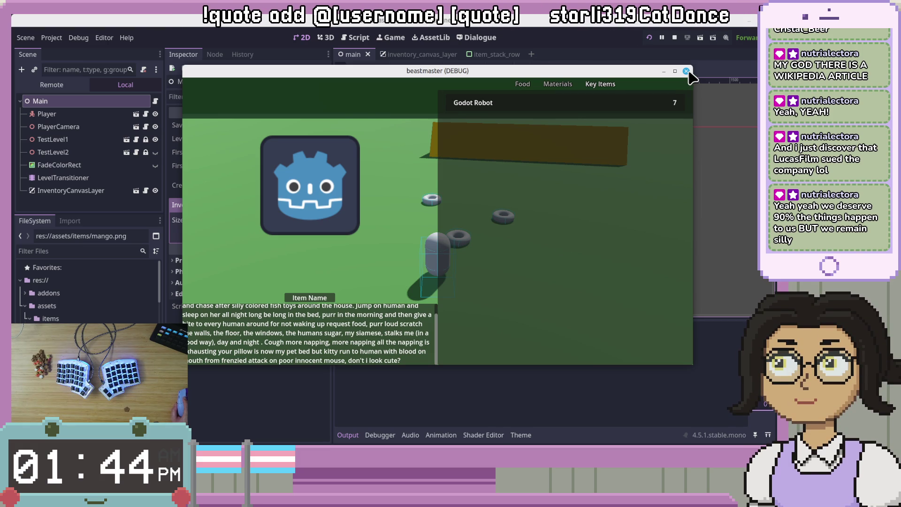
click(687, 71)
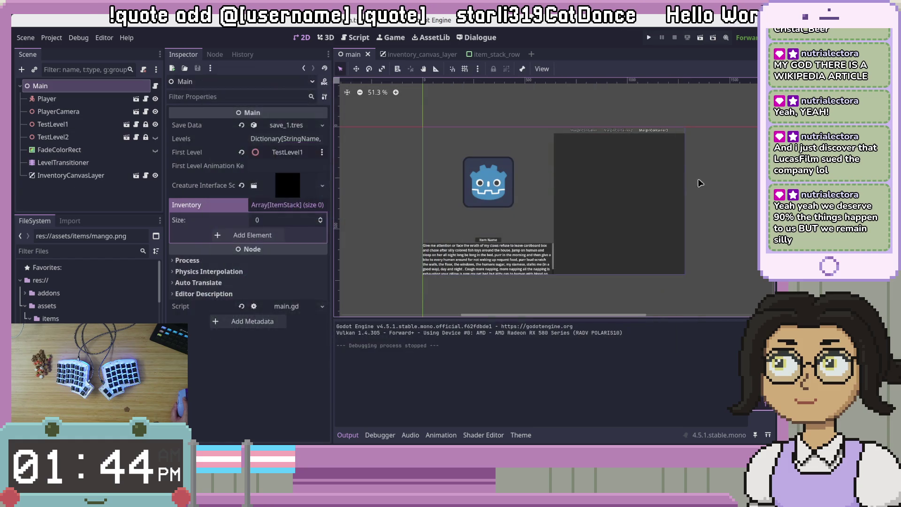
Step: Return to the inventory_canvas_layer scene and open its inventory_canvas_layer.gd script
scroll(702, 223, up, 5)
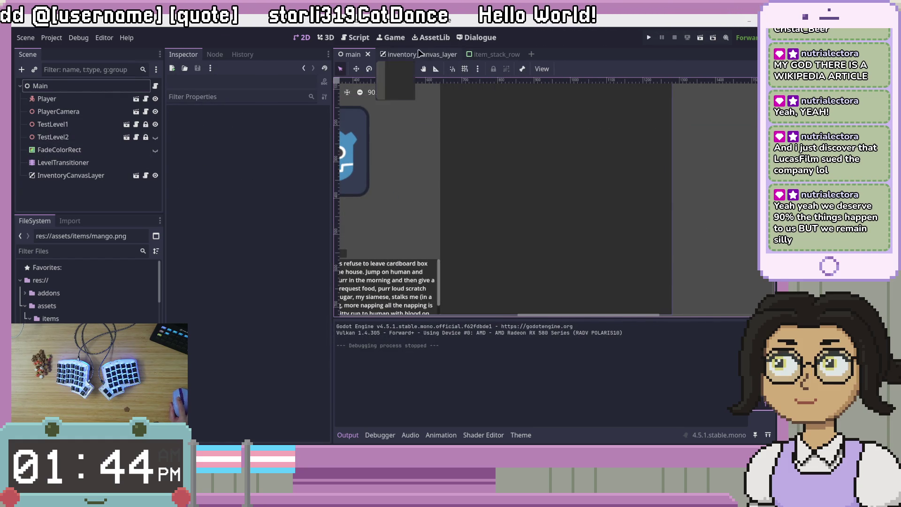
click(412, 55)
scroll(569, 218, down, 2)
click(717, 226)
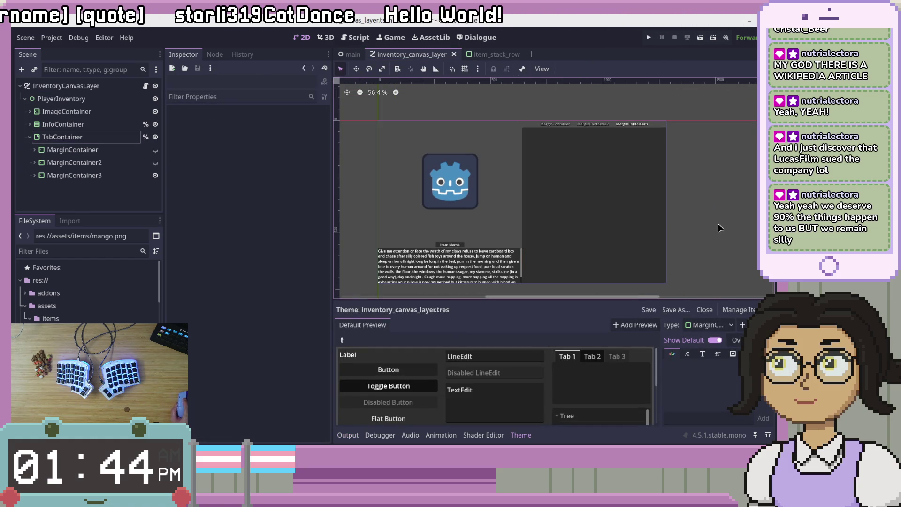
scroll(714, 237, right, 3)
scroll(538, 217, up, 4)
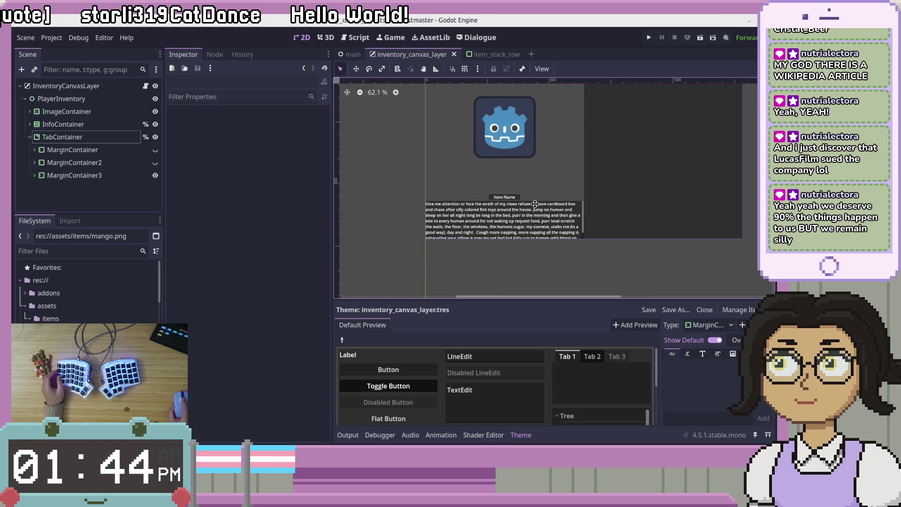
scroll(539, 217, up, 2)
click(107, 205)
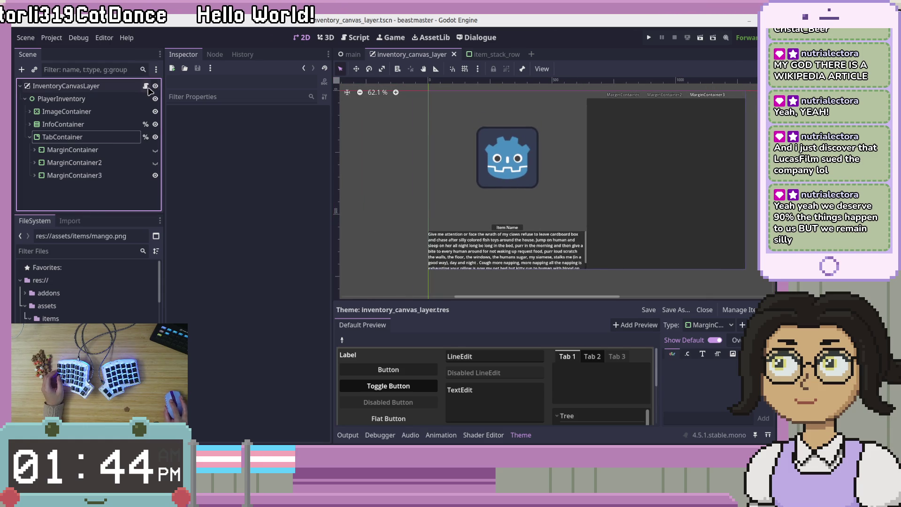
click(146, 87)
scroll(619, 251, down, 12)
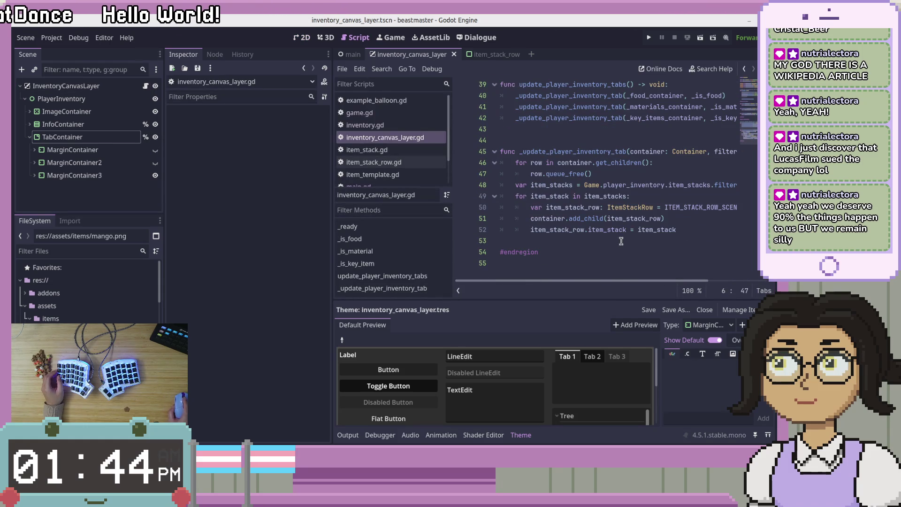
scroll(700, 229, up, 4)
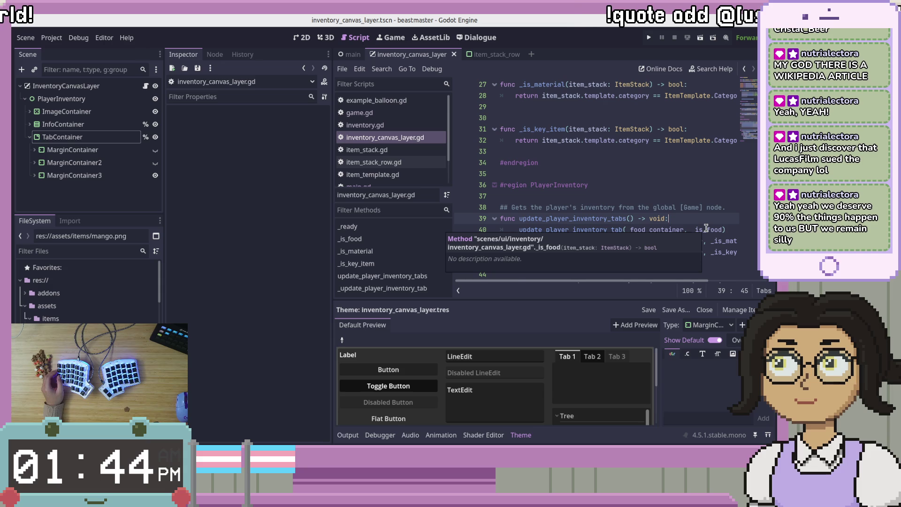
click(713, 209)
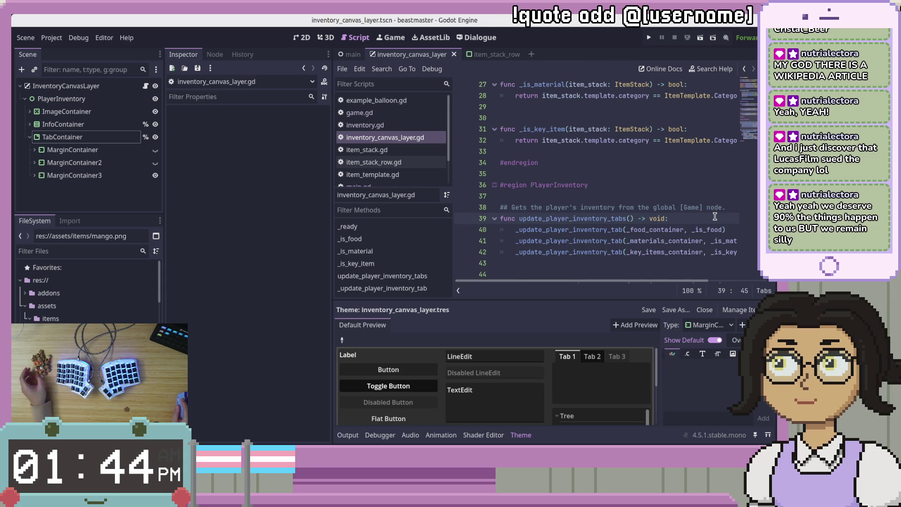
scroll(704, 232, down, 2)
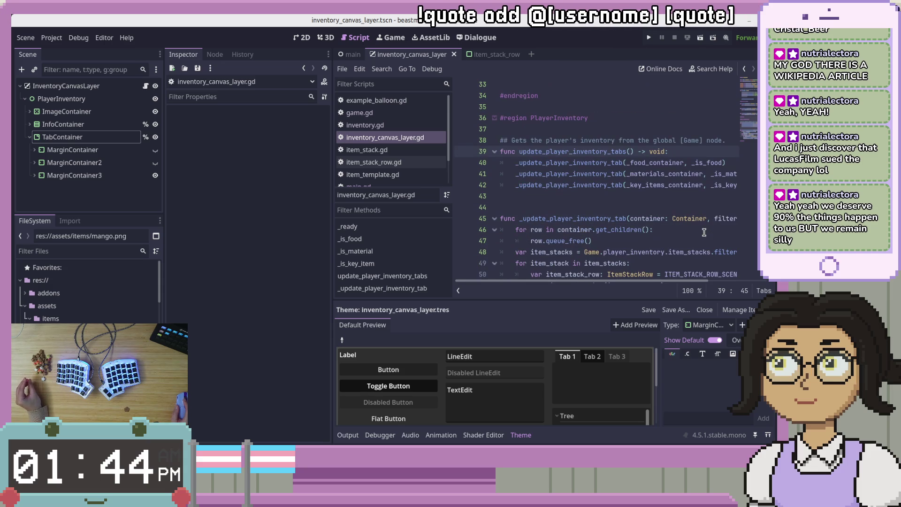
scroll(703, 231, down, 2)
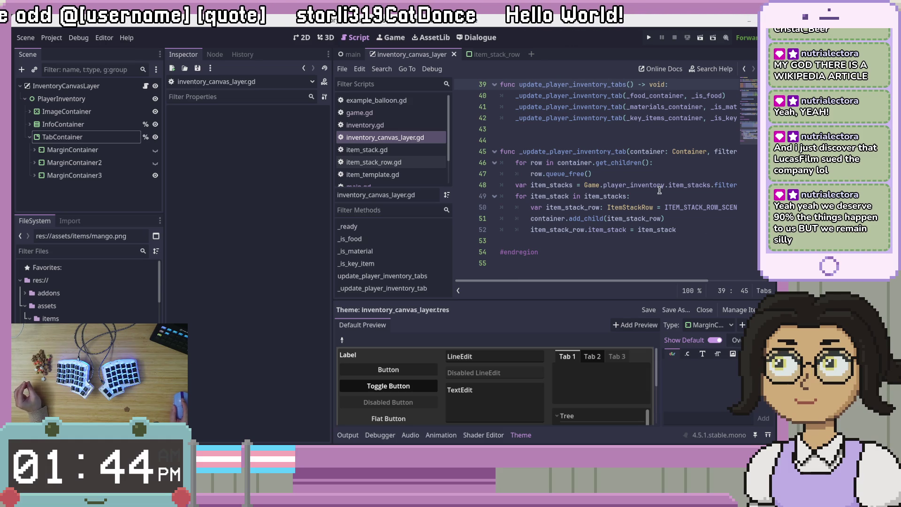
mouse_move(659, 189)
click(685, 231)
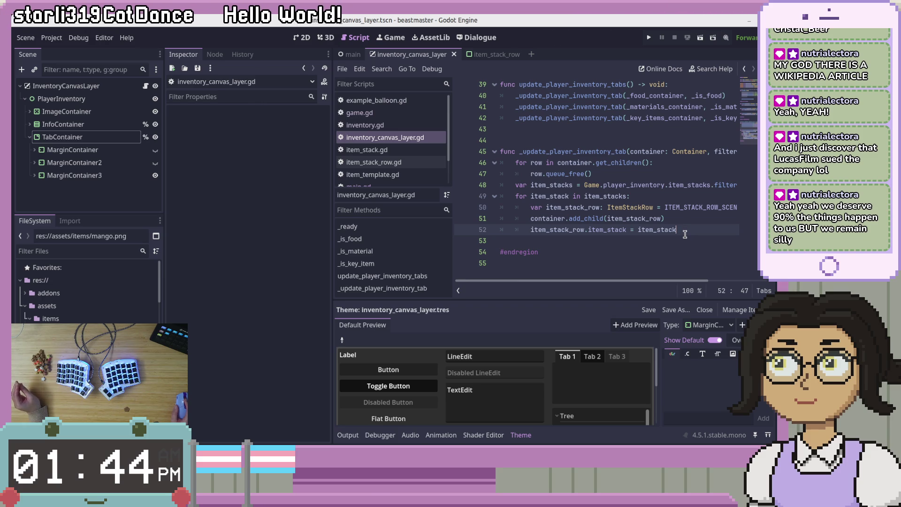
scroll(684, 235, up, 5)
click(61, 99)
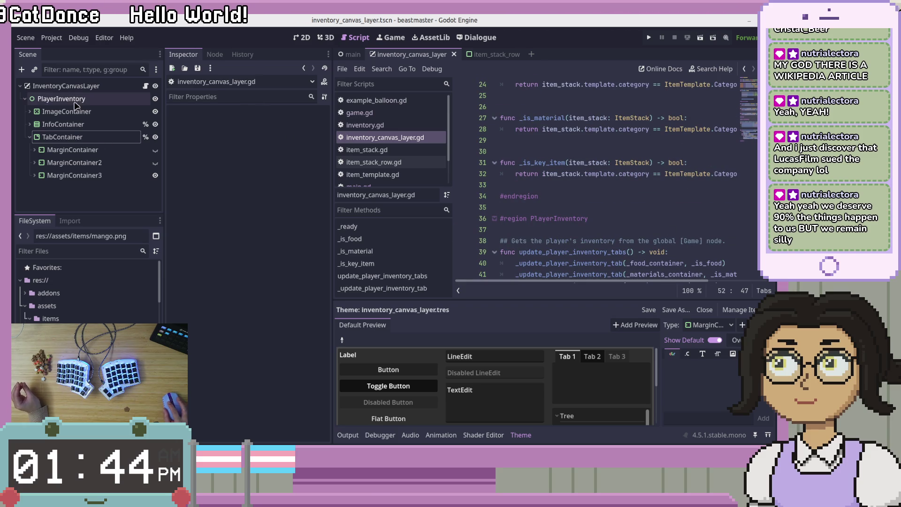
click(566, 204)
key(Up)
key(Up)
key(Up)
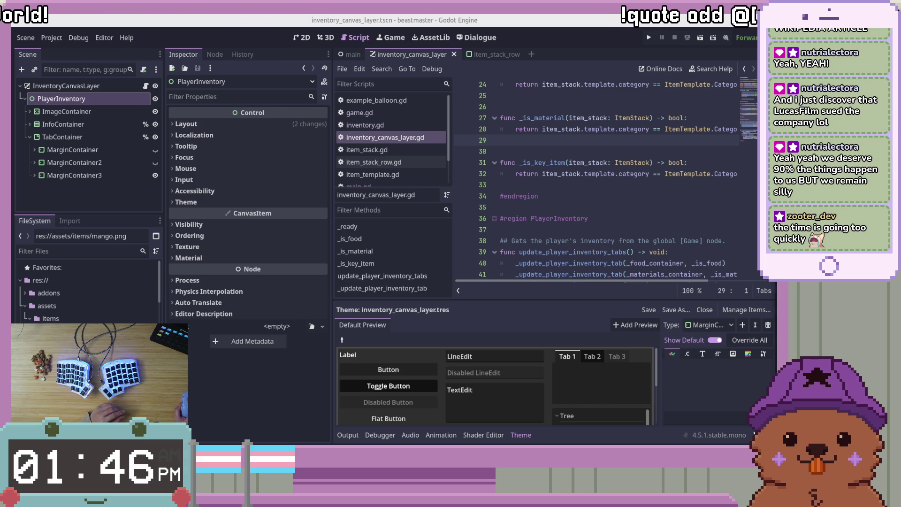
Step: Begin an unindented 'func on' line after _update_player_inventory_tab, then select the first MarginContainer
click(518, 229)
scroll(752, 128, down, 5)
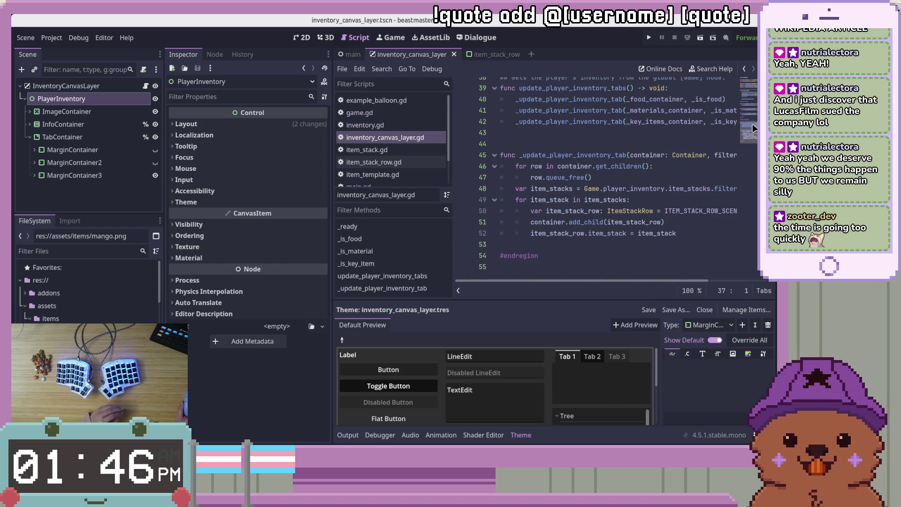
click(641, 144)
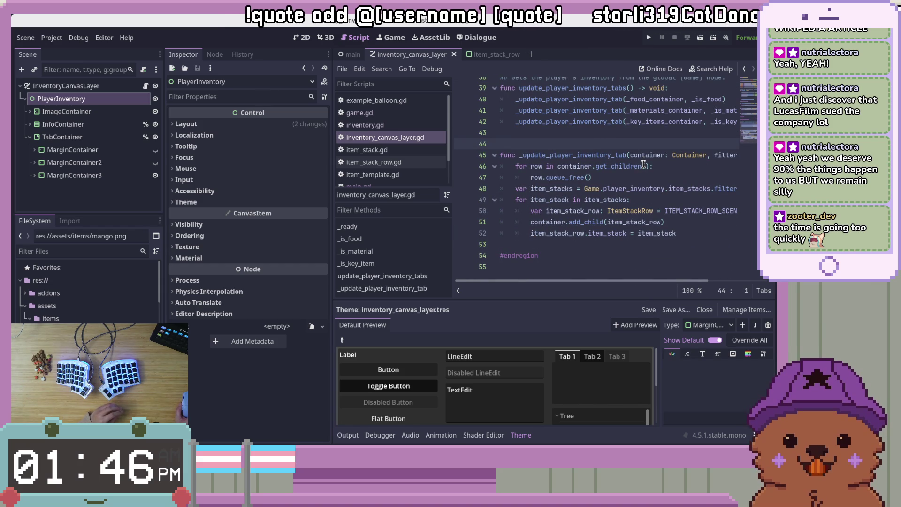
click(720, 242)
scroll(719, 242, up, 1)
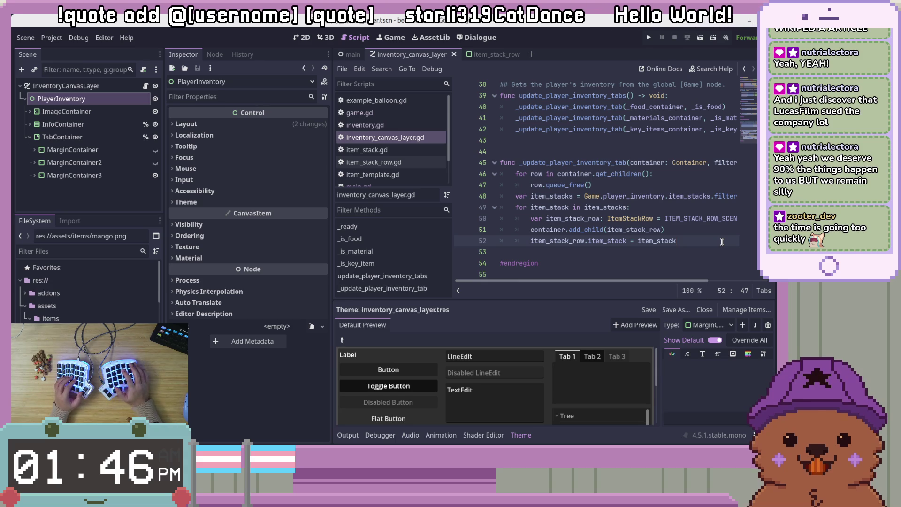
key(Return)
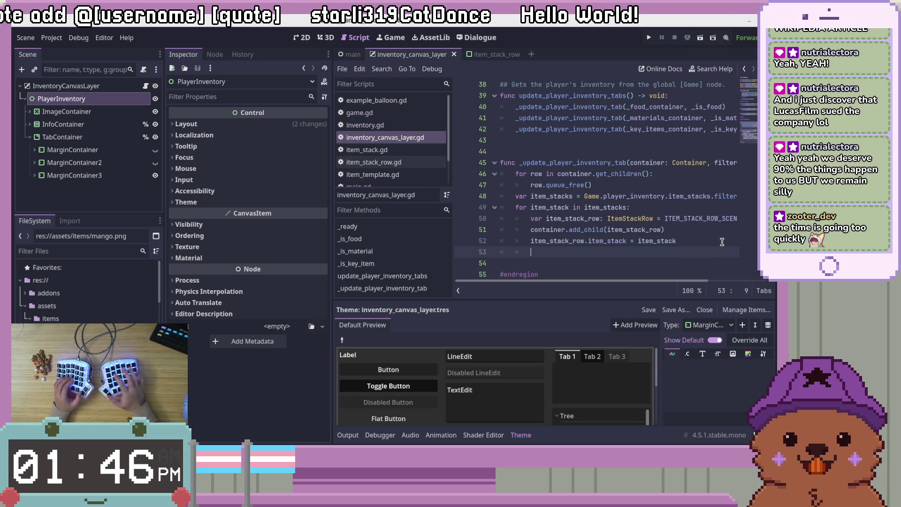
key(BackSpace)
key(BackSpace)
key(Return)
text(func )
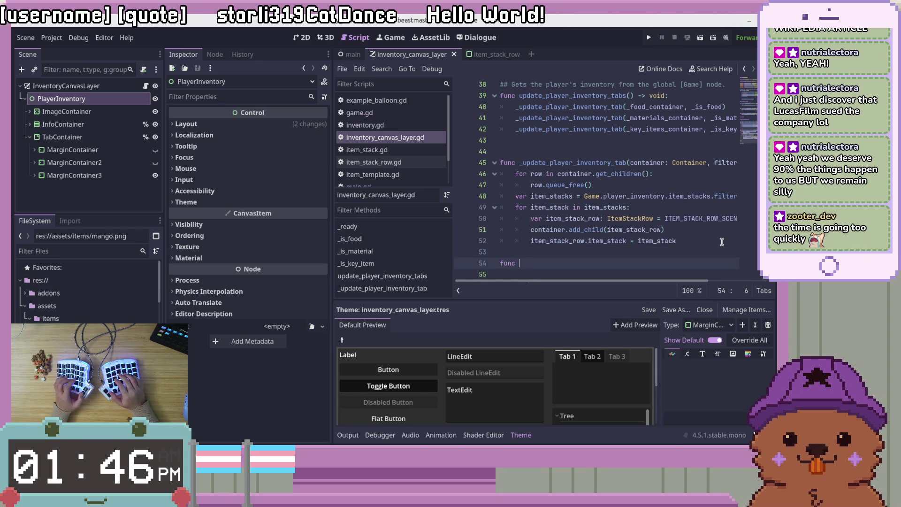
text(on)
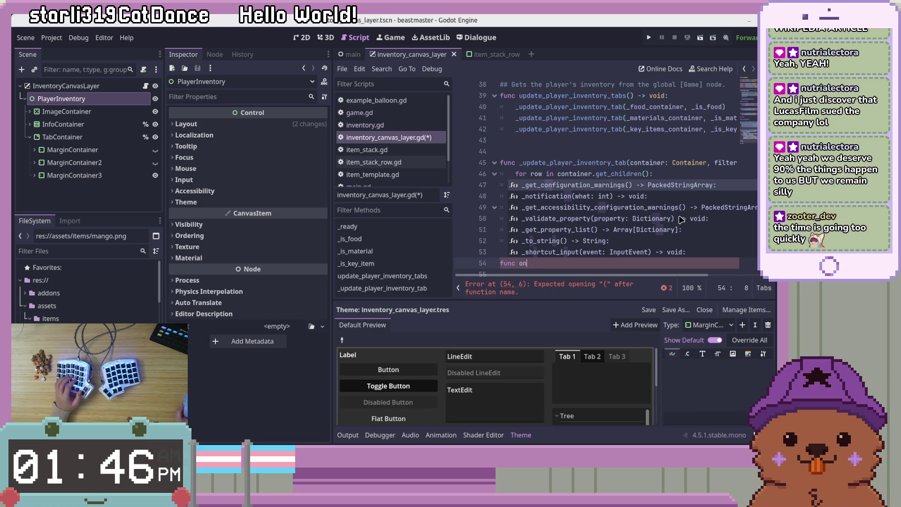
click(62, 136)
click(62, 149)
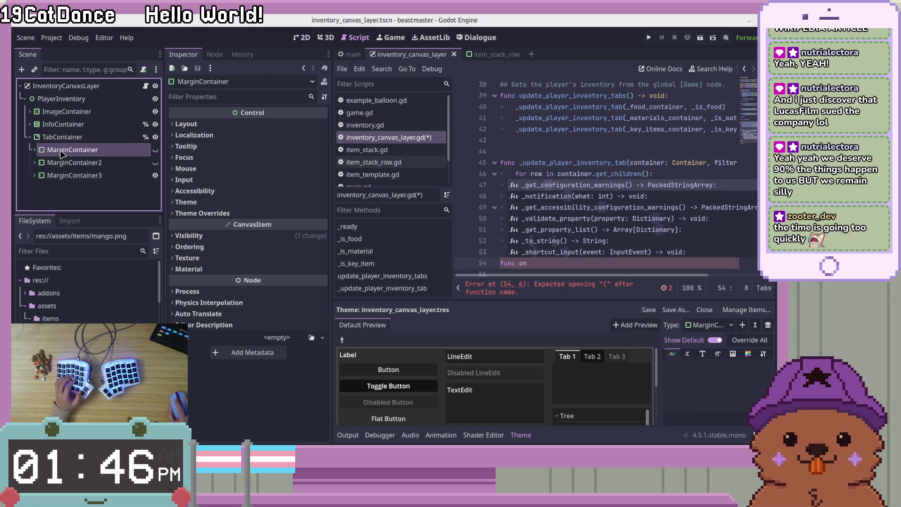
Step: Look at the MarginContainer's focus_entered connection dialog, then close it without connecting
click(215, 55)
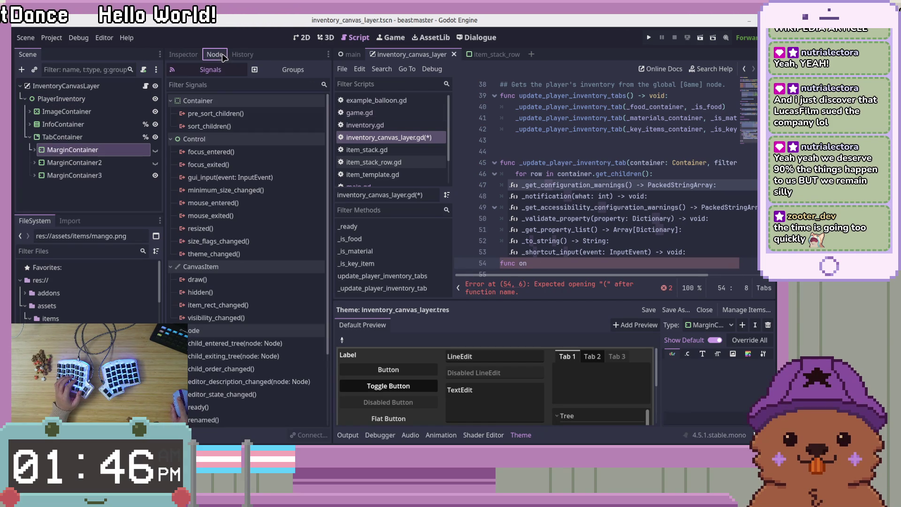
double_click(224, 152)
click(375, 329)
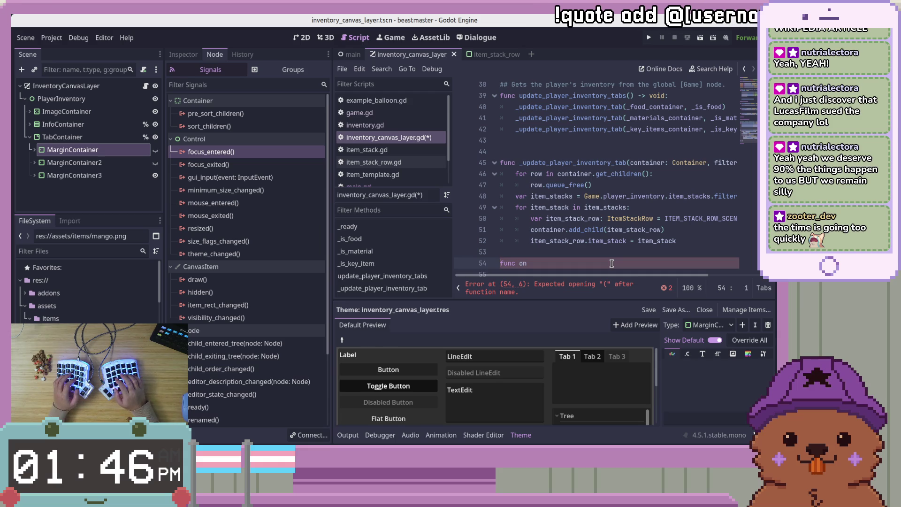
text(_)
Step: Complete line 55 as func _on_item_stack_row_grab_focus() with empty parentheses
key(Home)
key(Return)
key(End)
text(_)
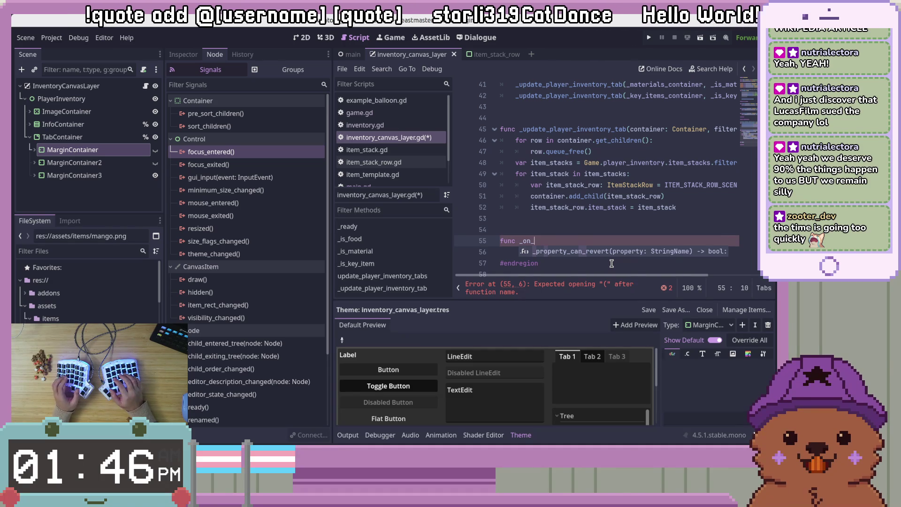
text(gr)
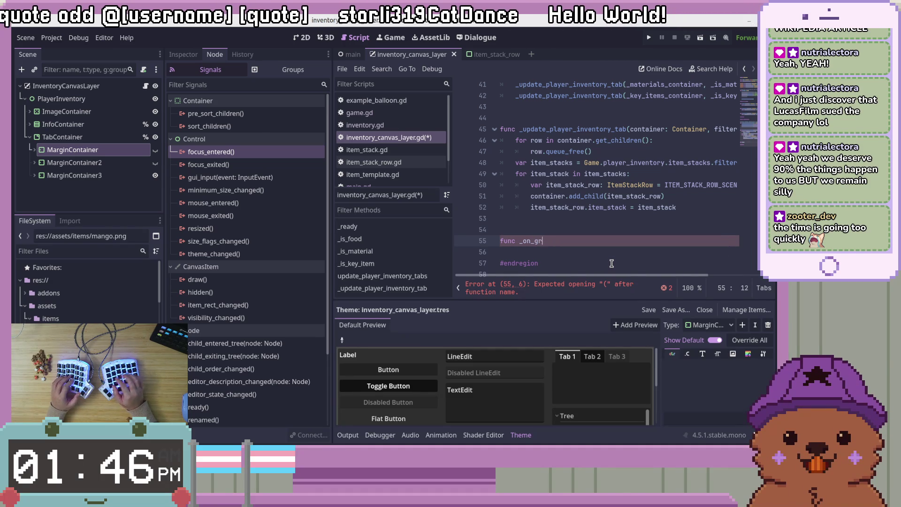
text(ab_g)
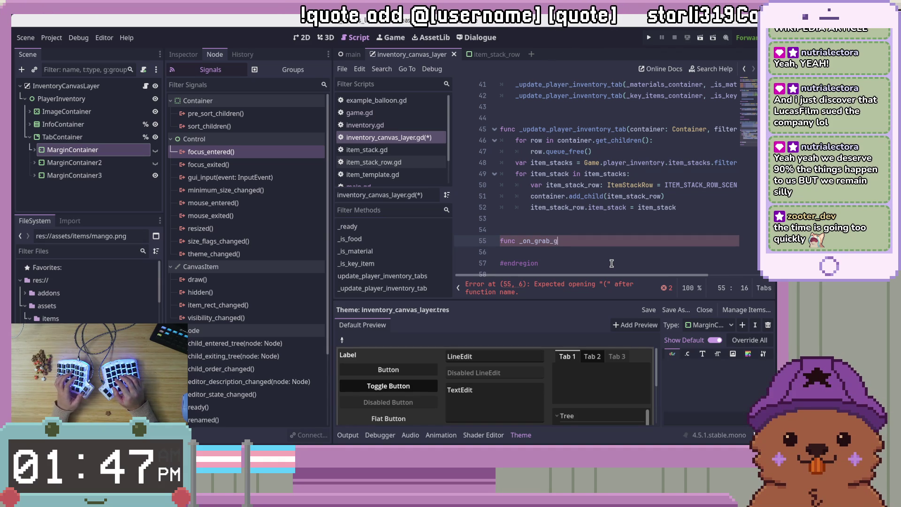
key(BackSpace)
key(BackSpace)
key(BackSpace)
key(BackSpace)
key(BackSpace)
key(BackSpace)
text(item_star)
key(BackSpace)
text(ck_row_grab_focus()
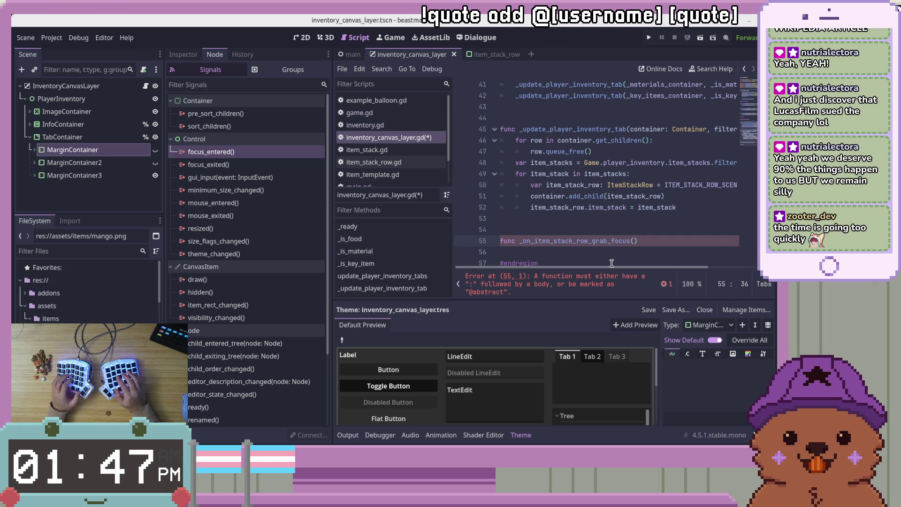
Step: Add the parameter item_stack_row: Item inside the handler's parentheses
text(item)
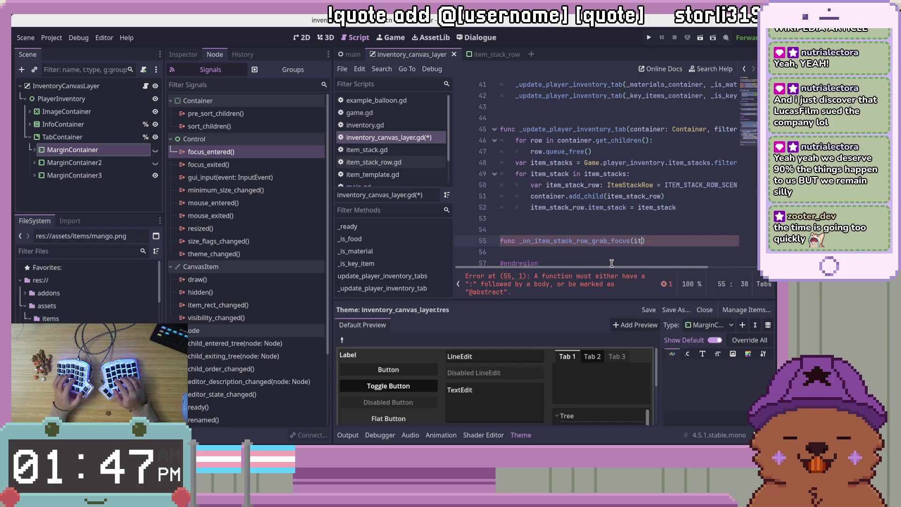
text(_stack)
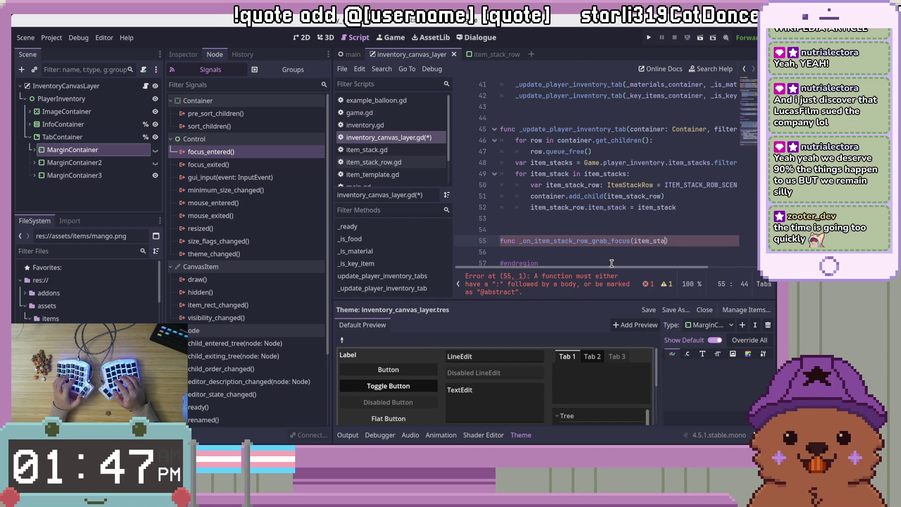
text(_row)
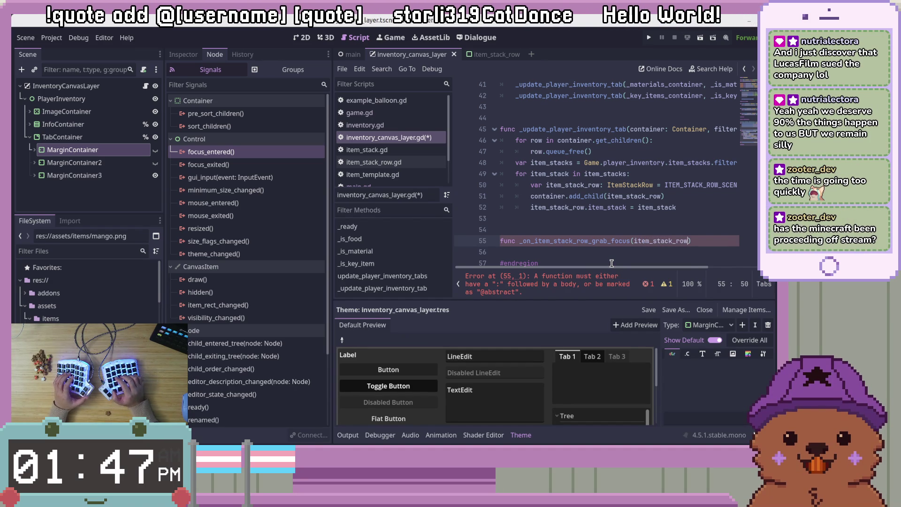
text(:)
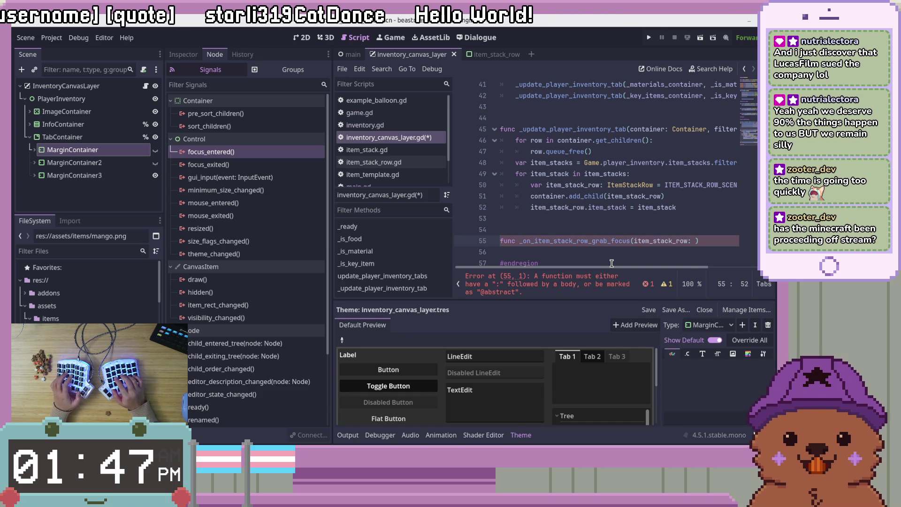
text( It)
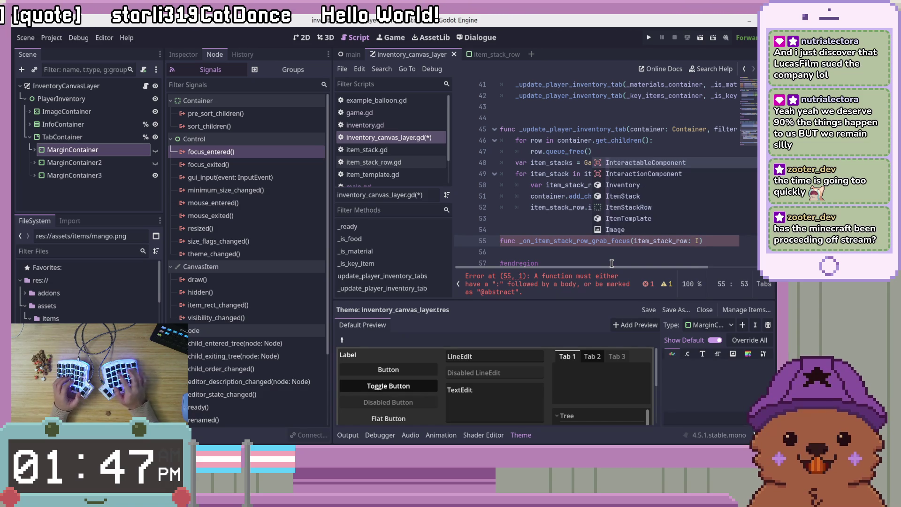
text(em)
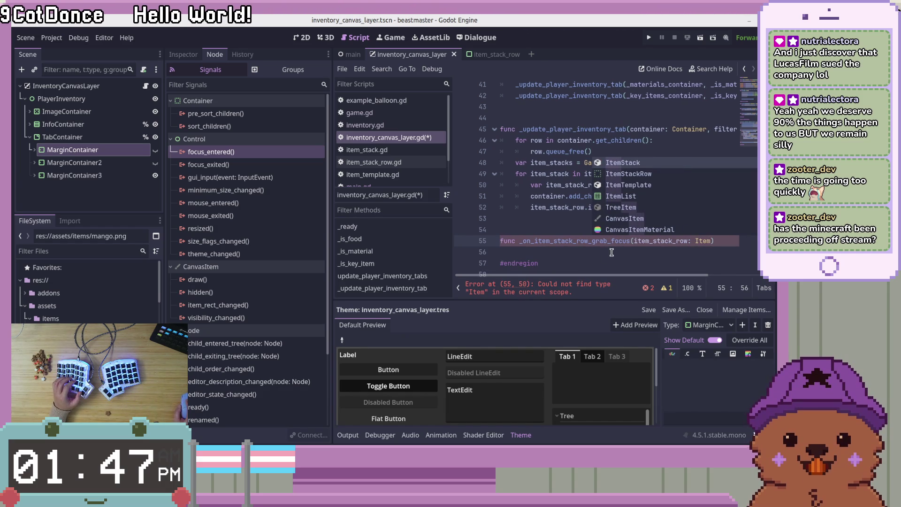
scroll(616, 249, down, 1)
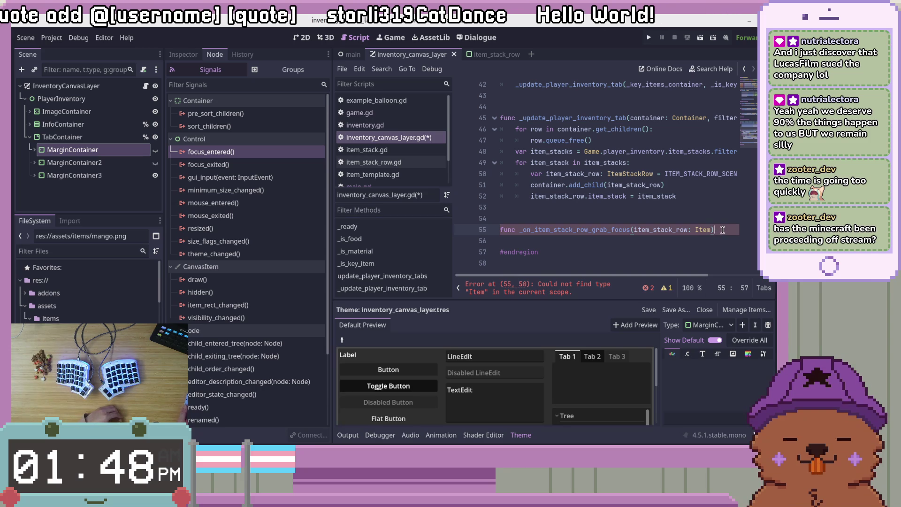
Step: Retype the parameter as ItemStackRow, add '-> void:' and start an indented body line
key(Left)
text(,)
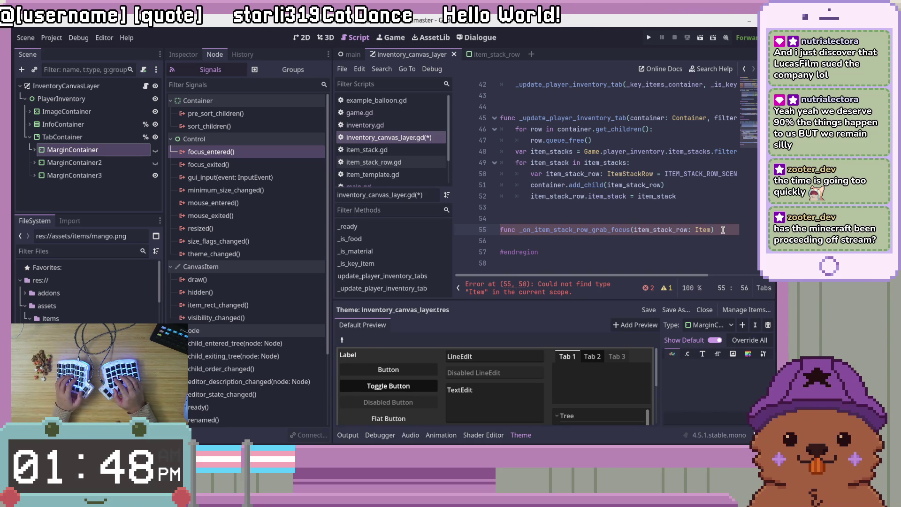
key(Left)
key(Left)
text(StacckRow)
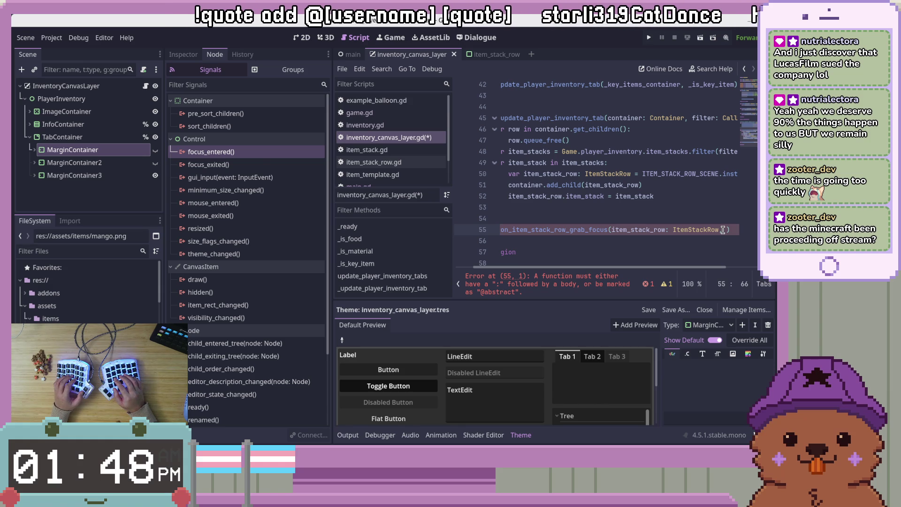
key(BackSpace)
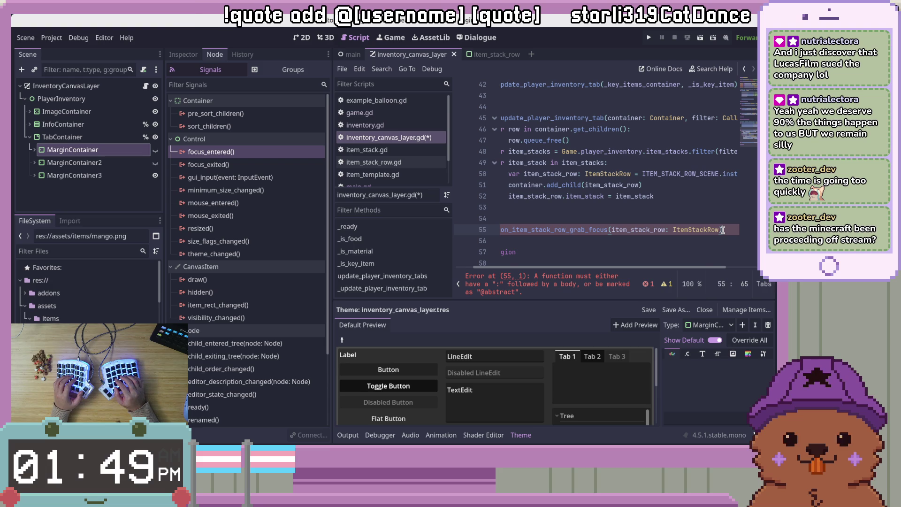
scroll(722, 230, left, 1)
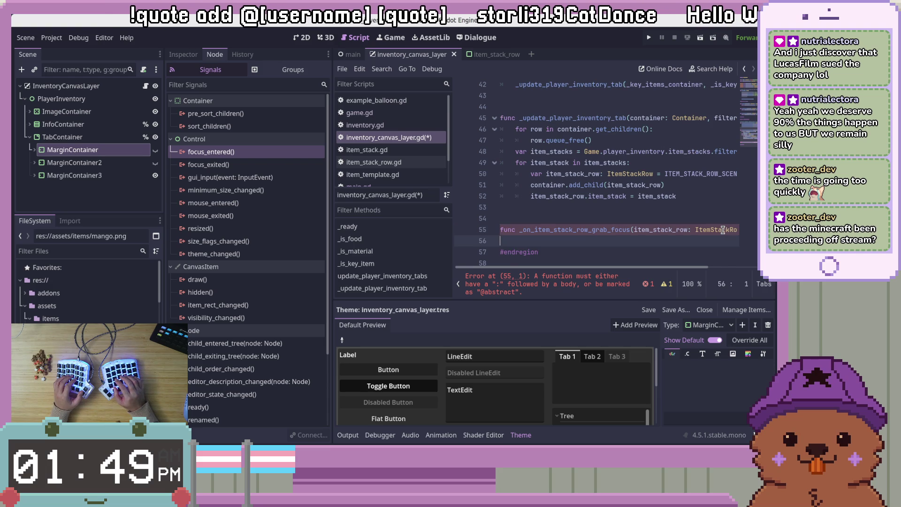
text(-)
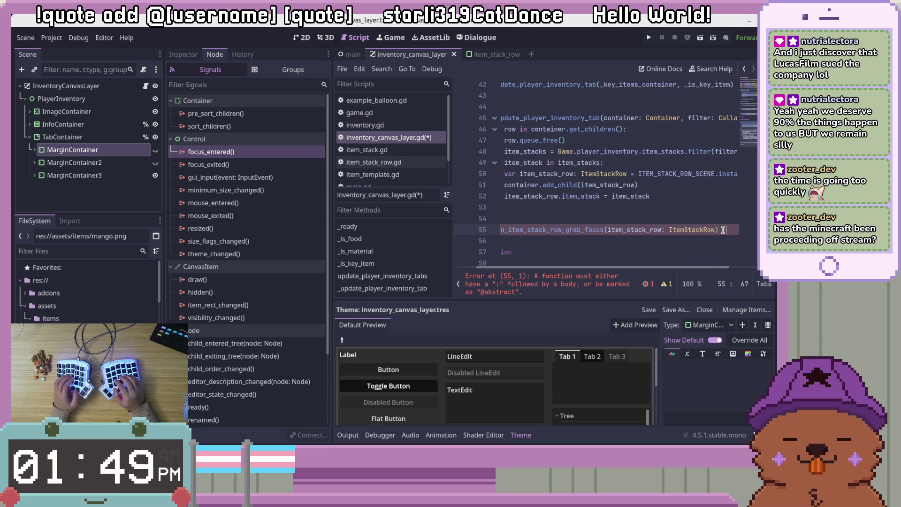
text(> void:)
key(Return)
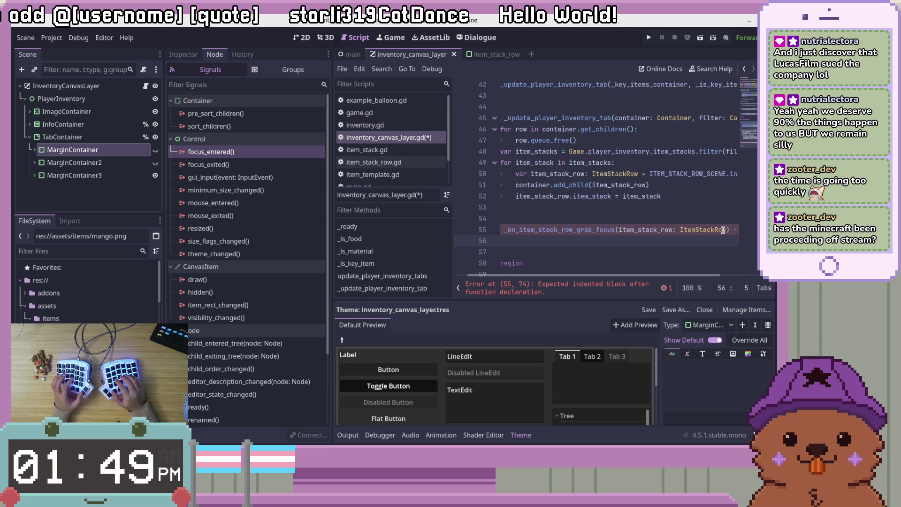
key(BackSpace)
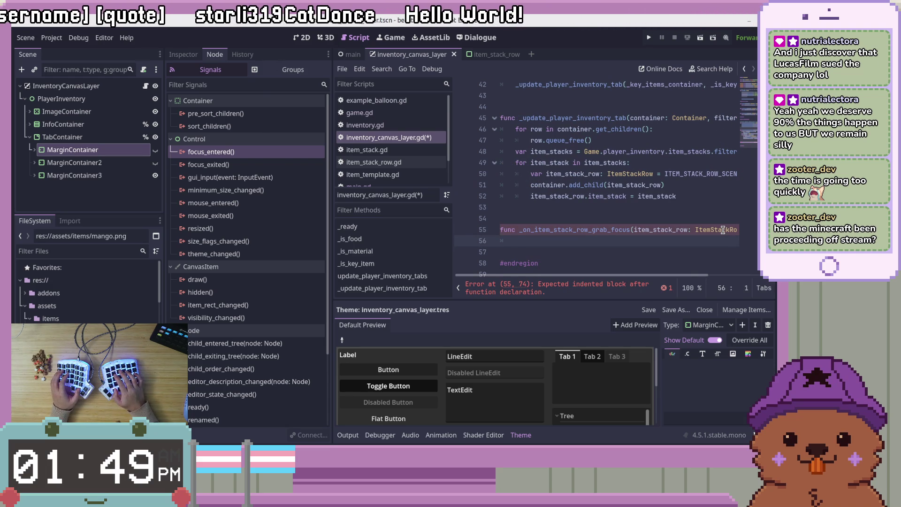
key(Tab)
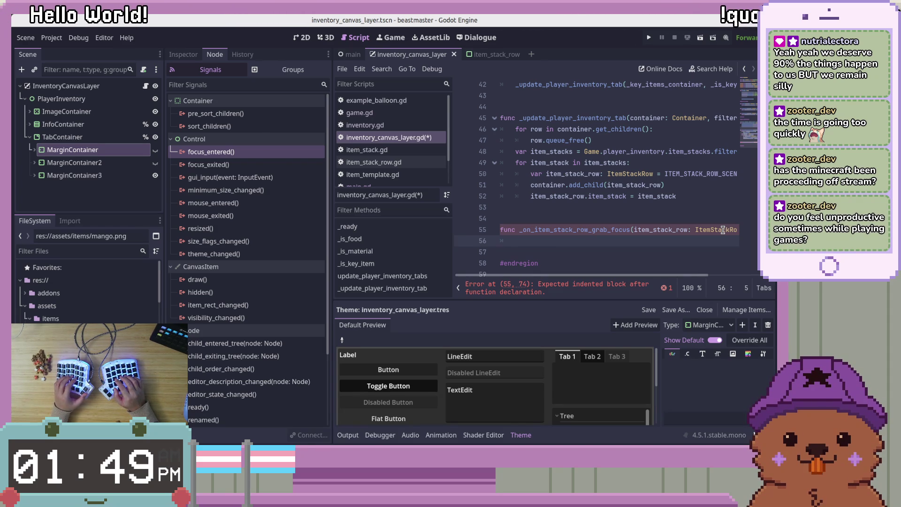
Step: Start the handler body with var item_stack and begin typing its ItemStack type
key(BackSpace)
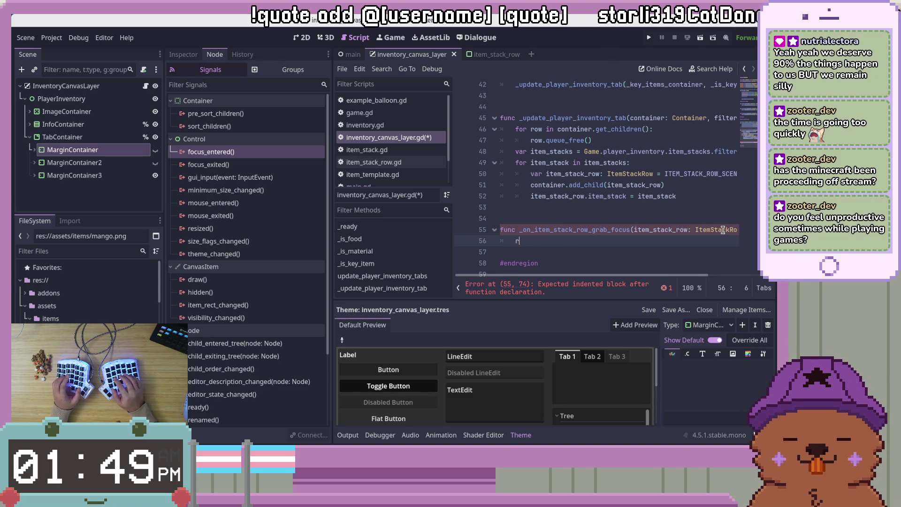
key(BackSpace)
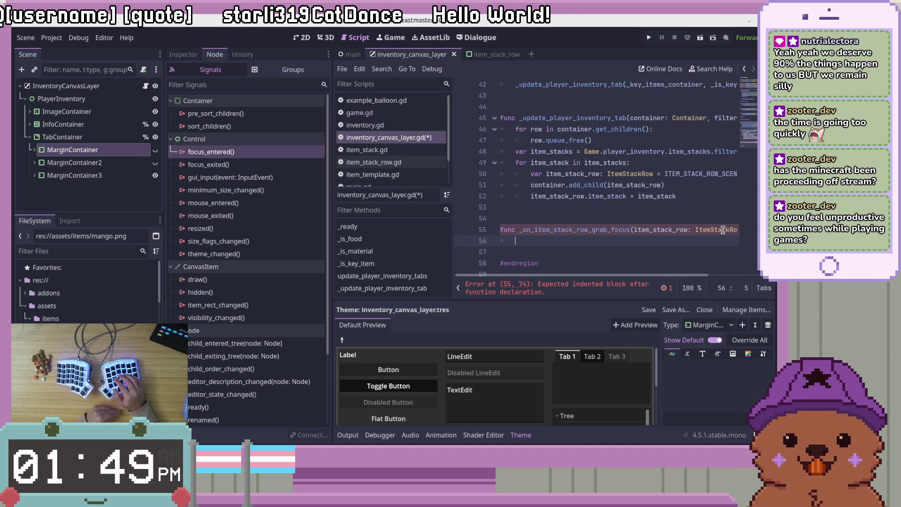
text(f)
key(BackSpace)
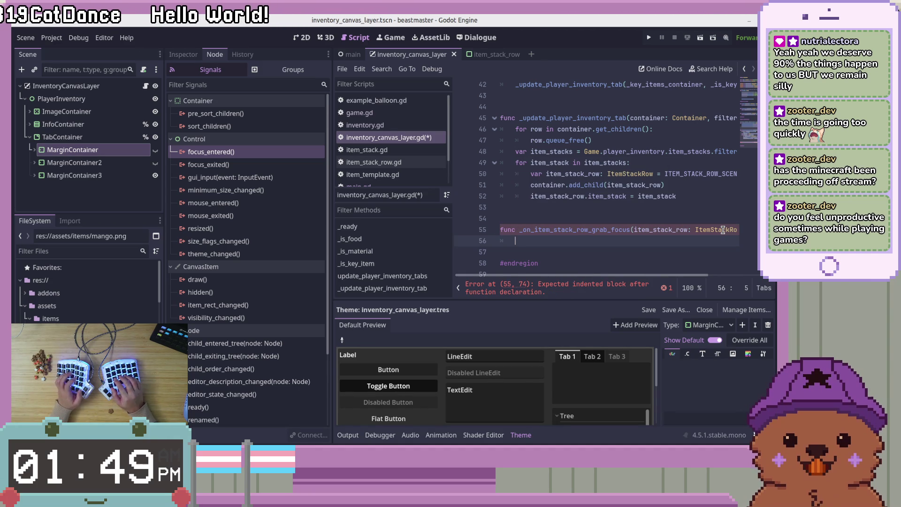
text(var item_stack =)
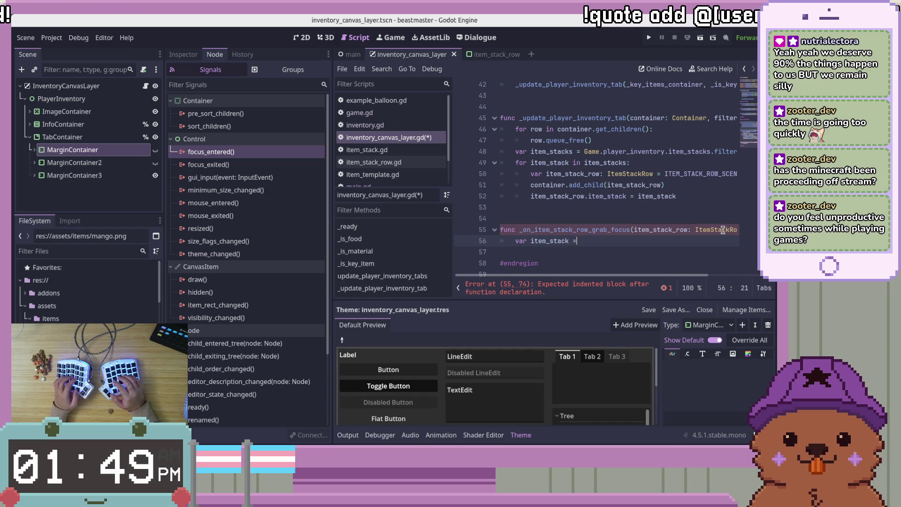
key(ctrl+space)
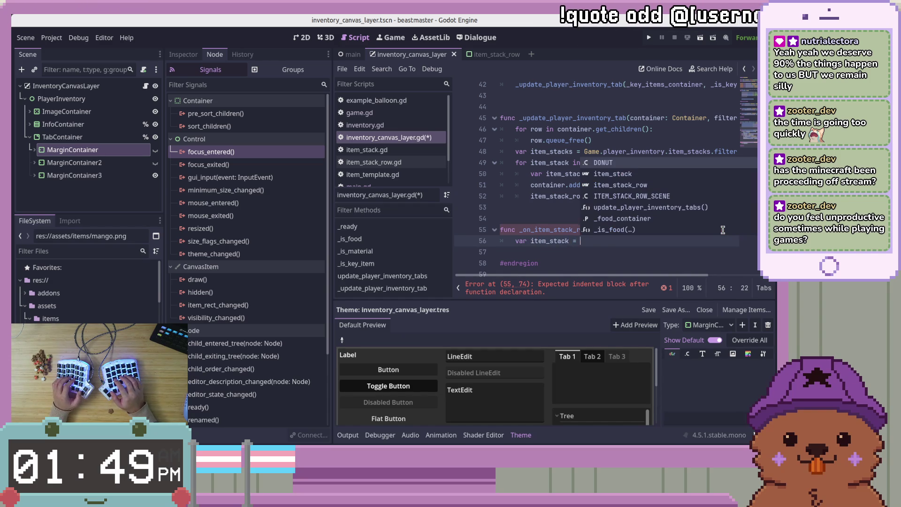
key(ctrl+Left)
key(ctrl+Left)
key(ctrl+Right)
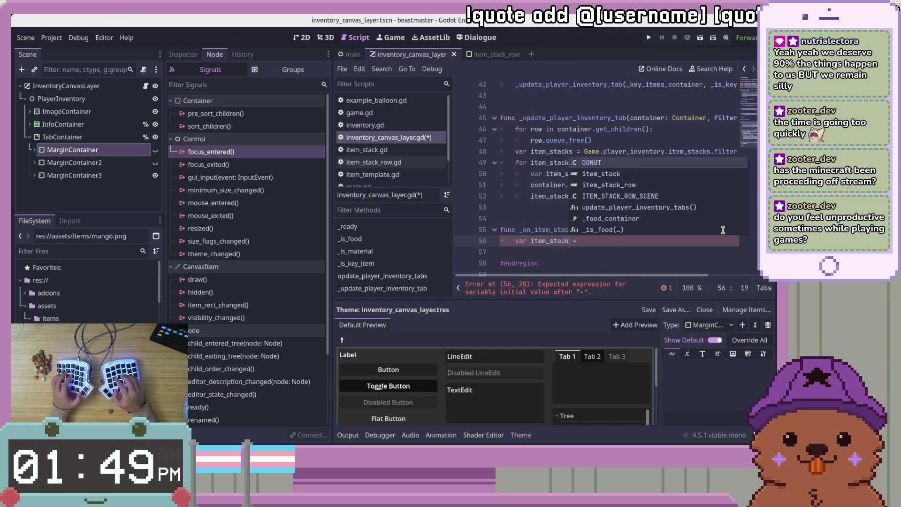
key(Left)
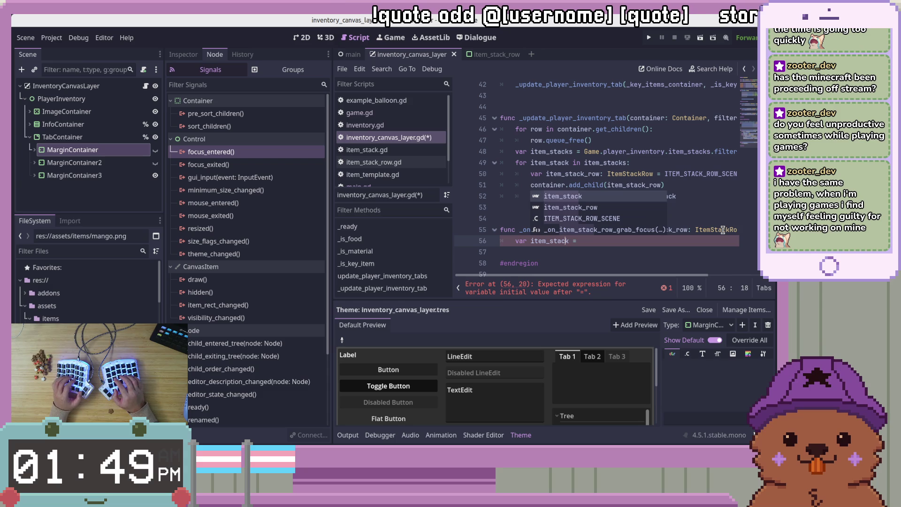
text(: If)
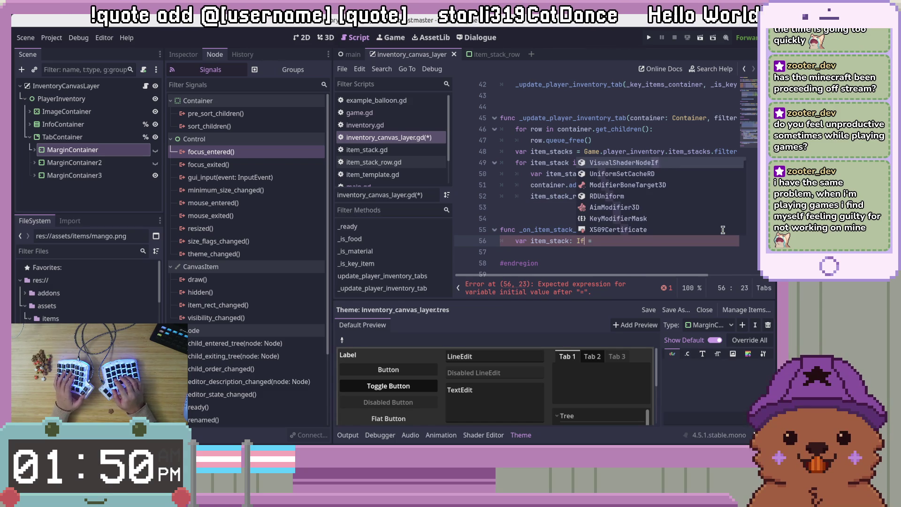
text(temSt)
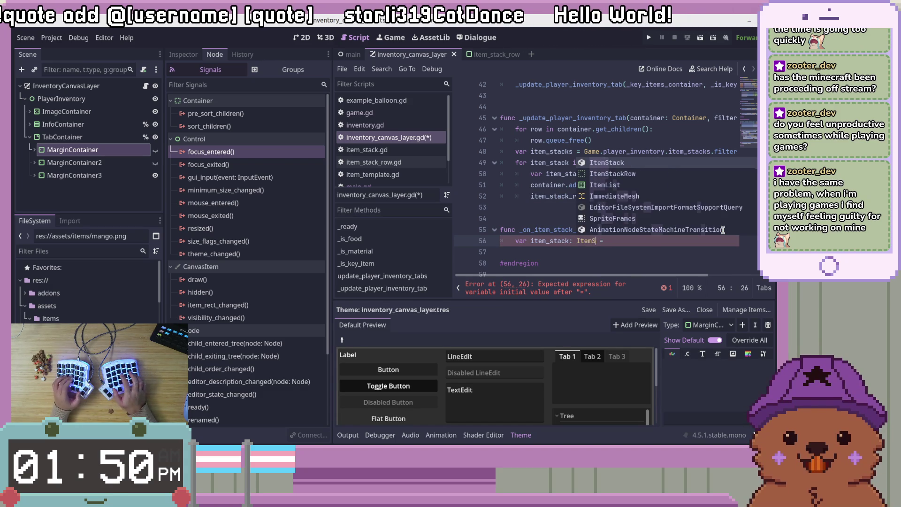
text(a)
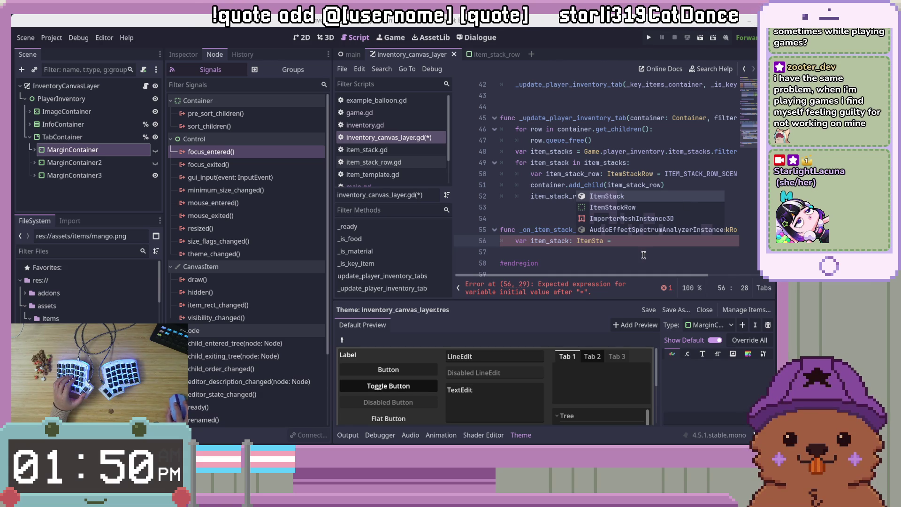
Step: Finish the ItemStack type and assign it from item_stack_row
click(669, 238)
key(Left)
key(Left)
key(Left)
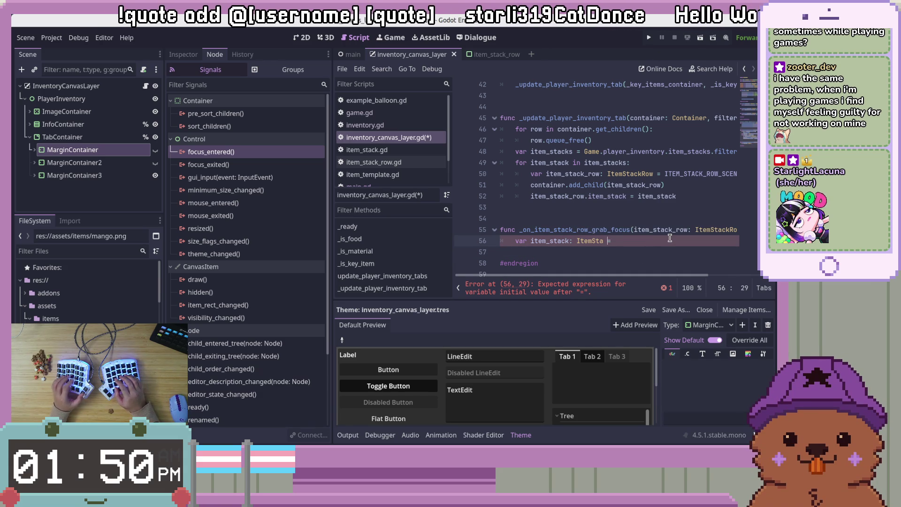
text(ck g)
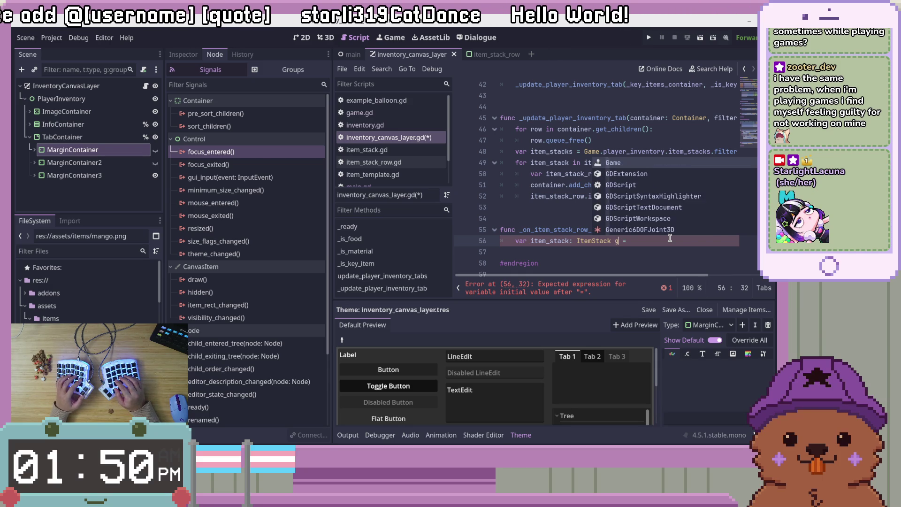
key(End)
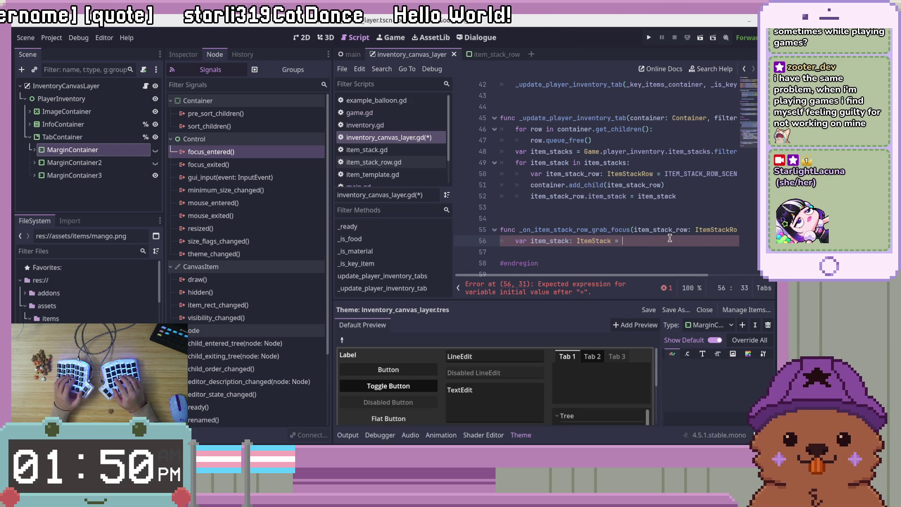
text(item_stack)
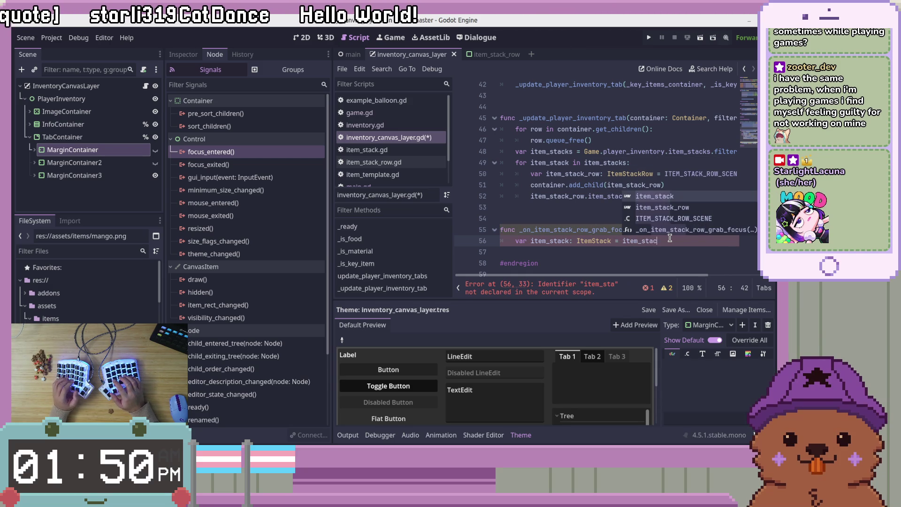
text(_row)
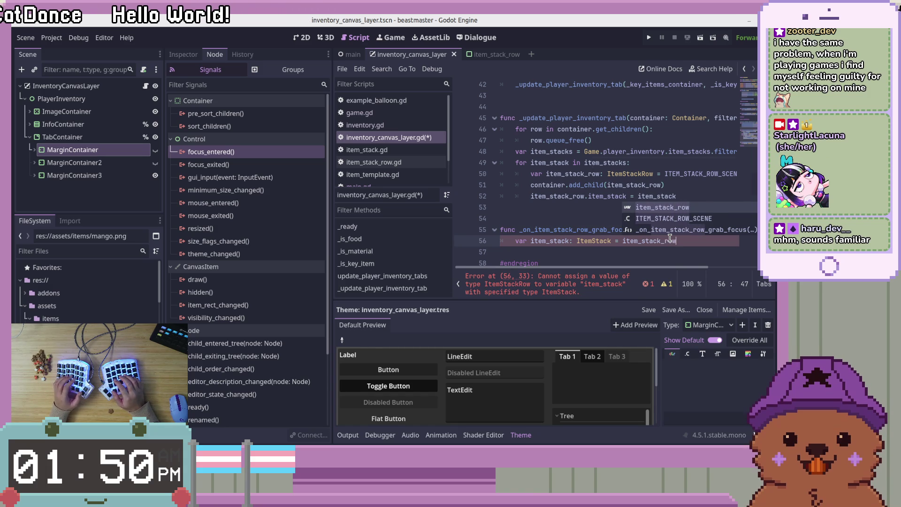
click(683, 126)
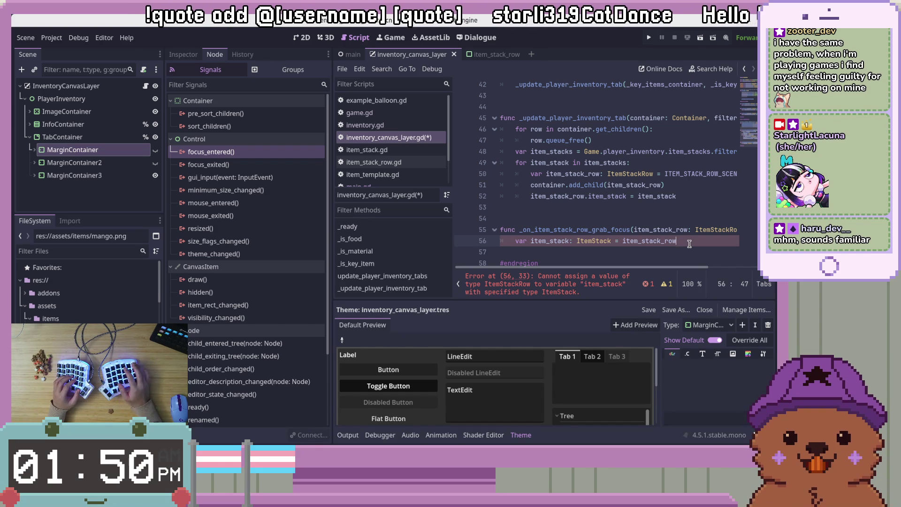
key(BackSpace)
Step: Type a dot after item_stack_row and browse its autocomplete member list
text(.g)
key(BackSpace)
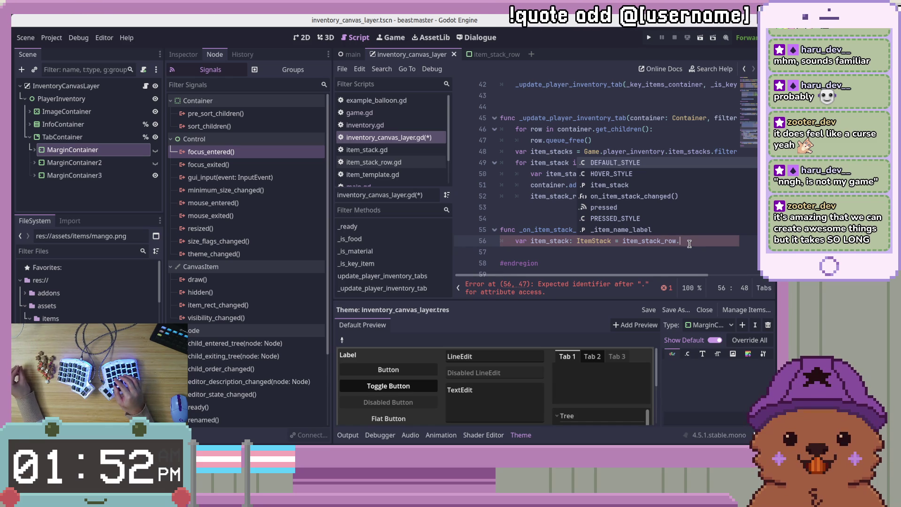
key(Left)
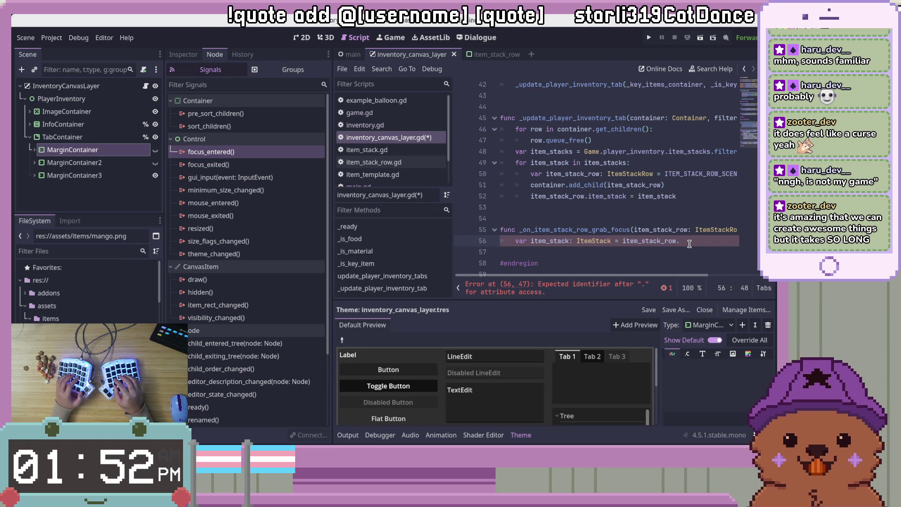
Step: Complete line 56 with the item_stack member, save the script, and show the warnings list
text(item)
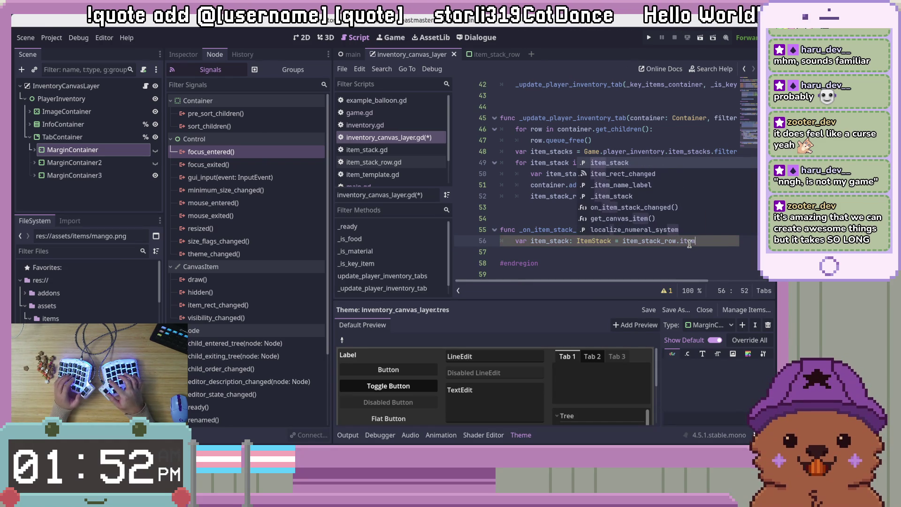
key(Return)
text(;)
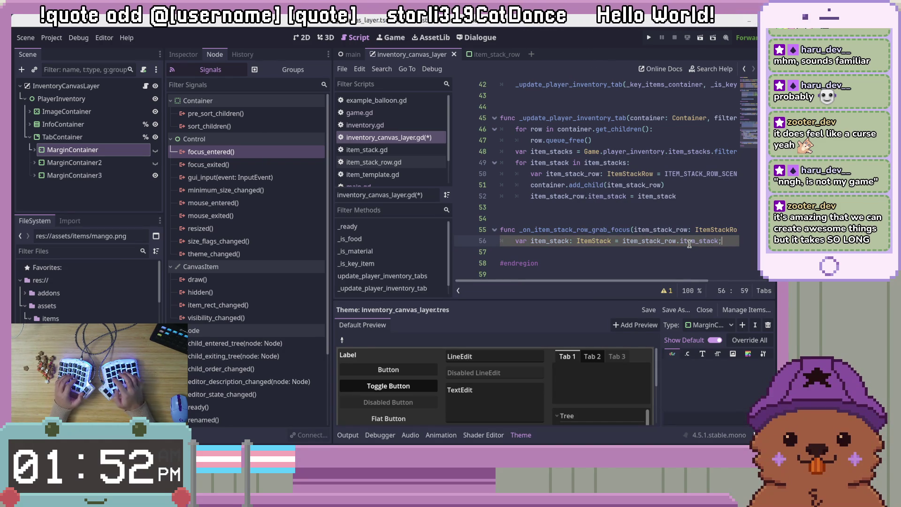
key(BackSpace)
key(ctrl+s)
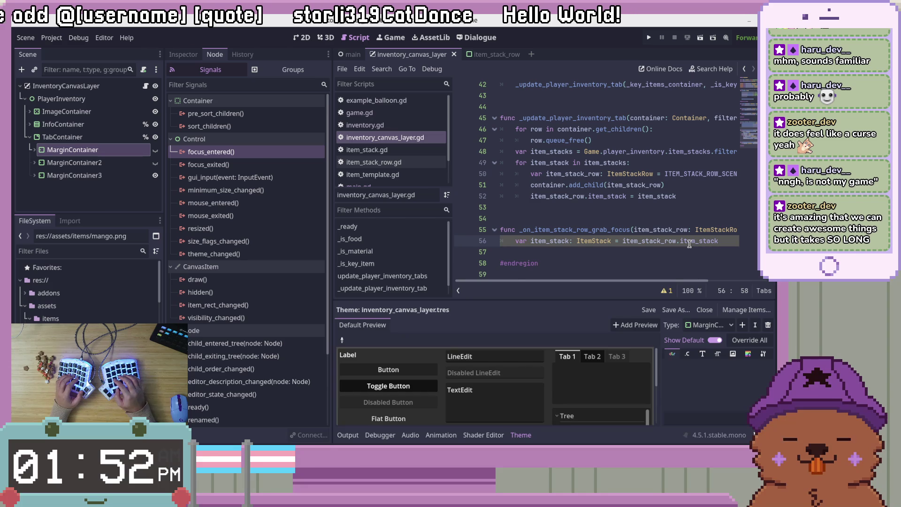
click(666, 291)
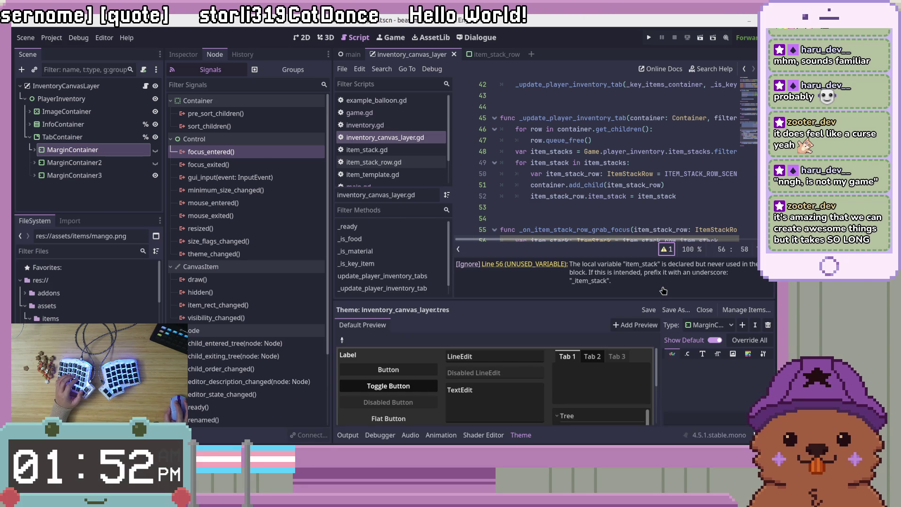
Step: Add an empty line 57 after line 56 inside the handler
click(655, 229)
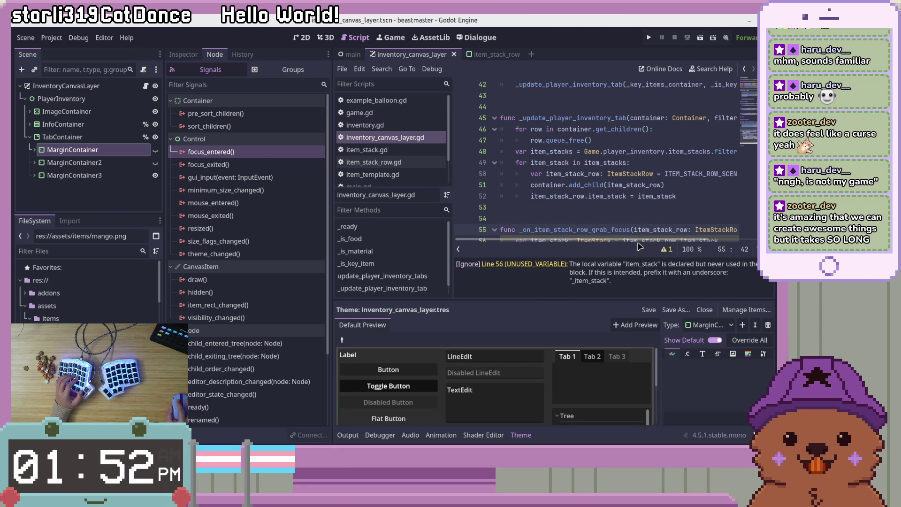
click(663, 218)
scroll(679, 210, down, 2)
click(739, 189)
text(gg)
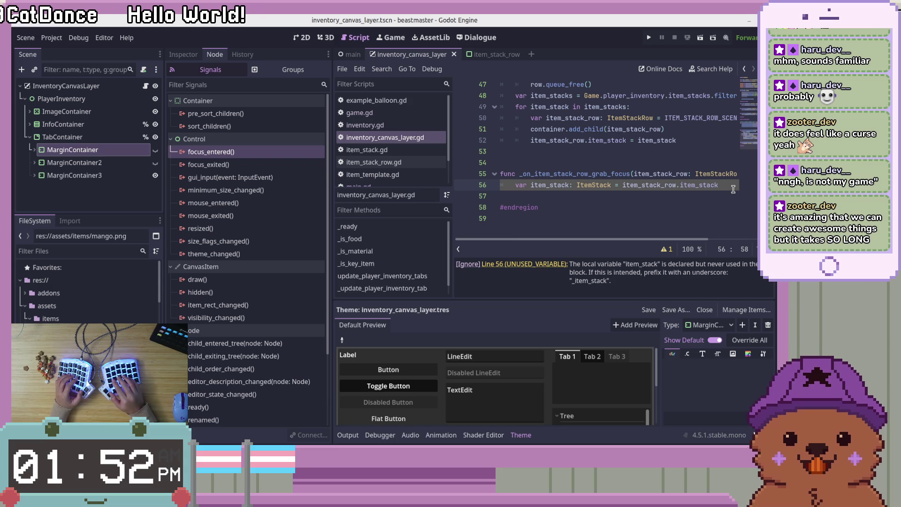
key(Return)
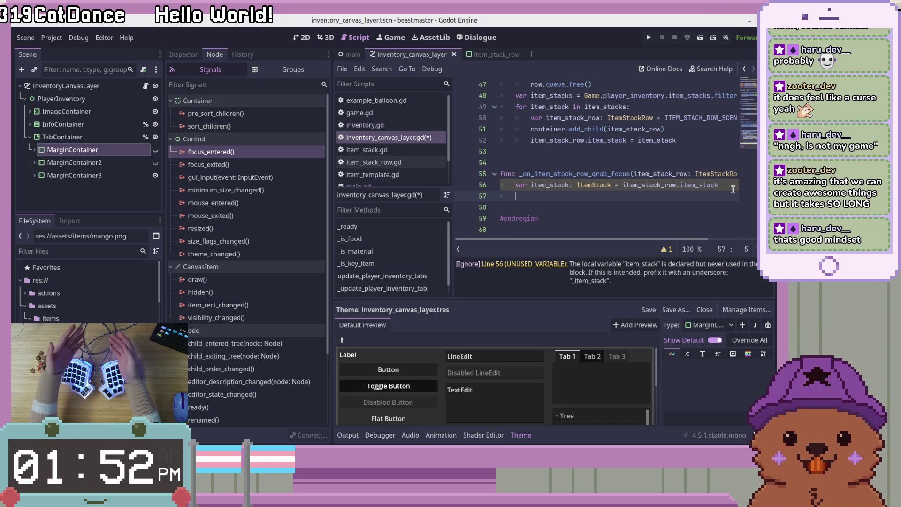
Step: Write item_stack.category on line 57 of the focus handler
key(ctrl+space)
key(Escape)
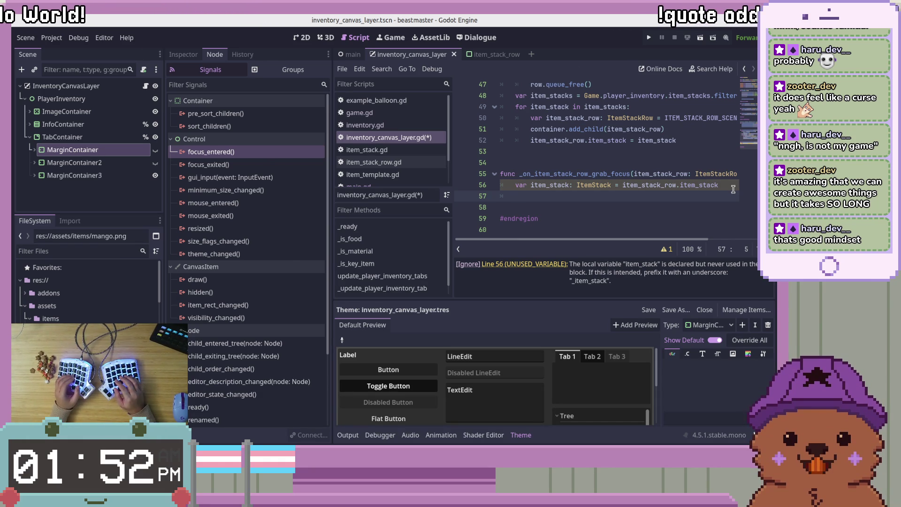
text(g)
key(BackSpace)
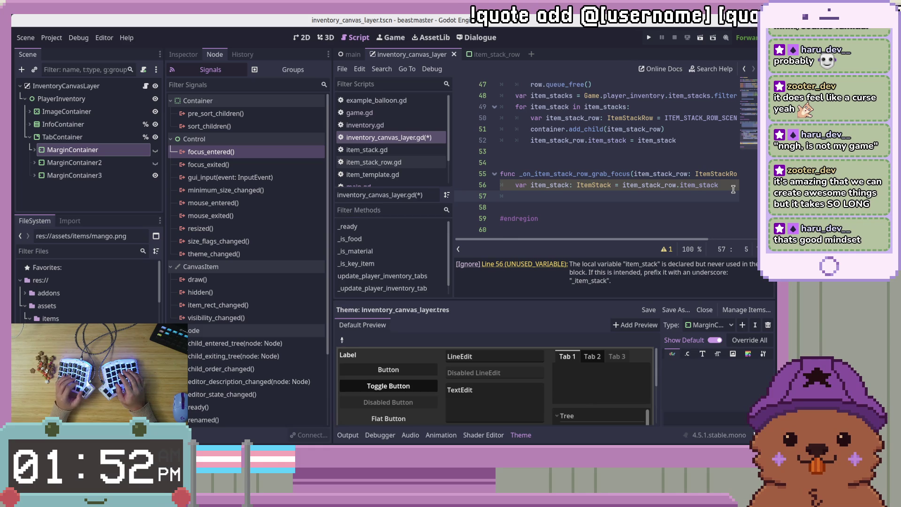
key(BackSpace)
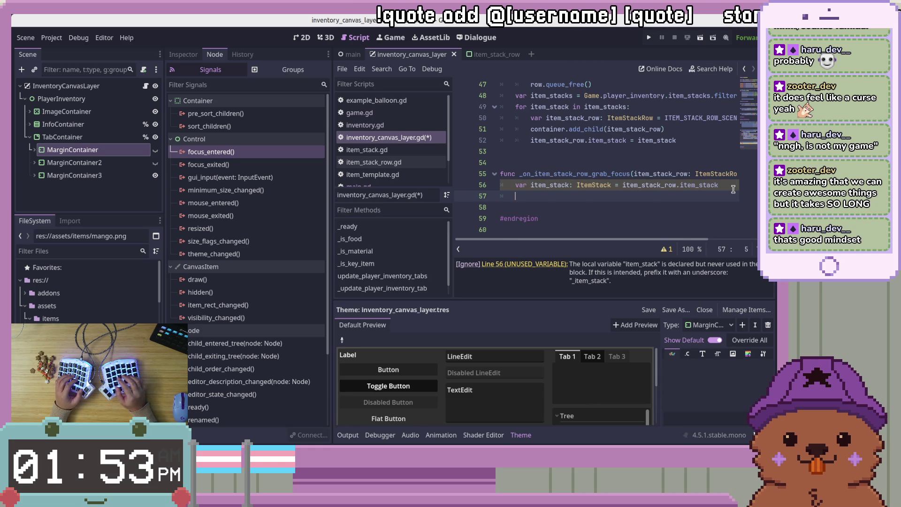
text(item_stack)
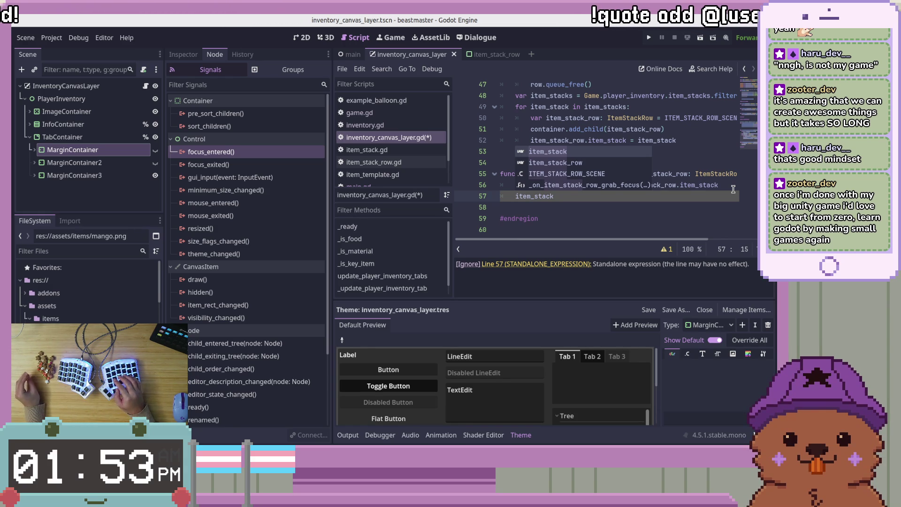
key(Up)
key(Down)
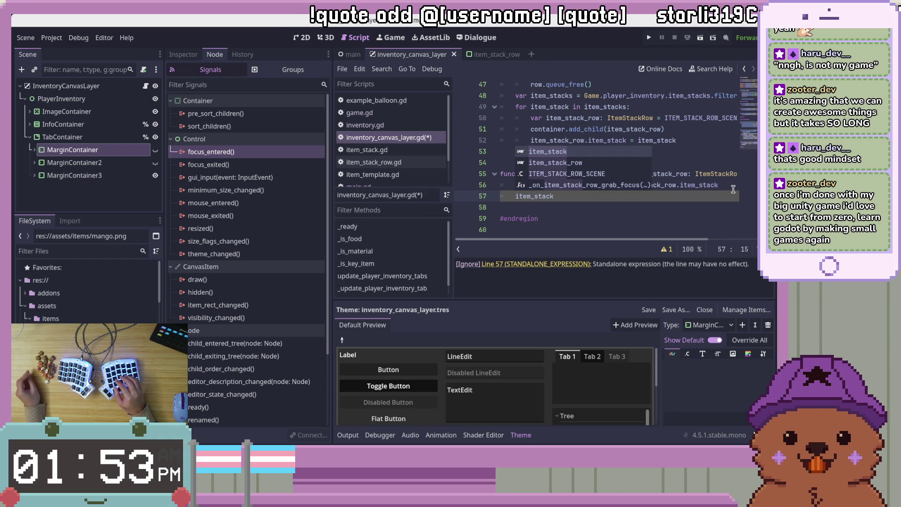
key(Left)
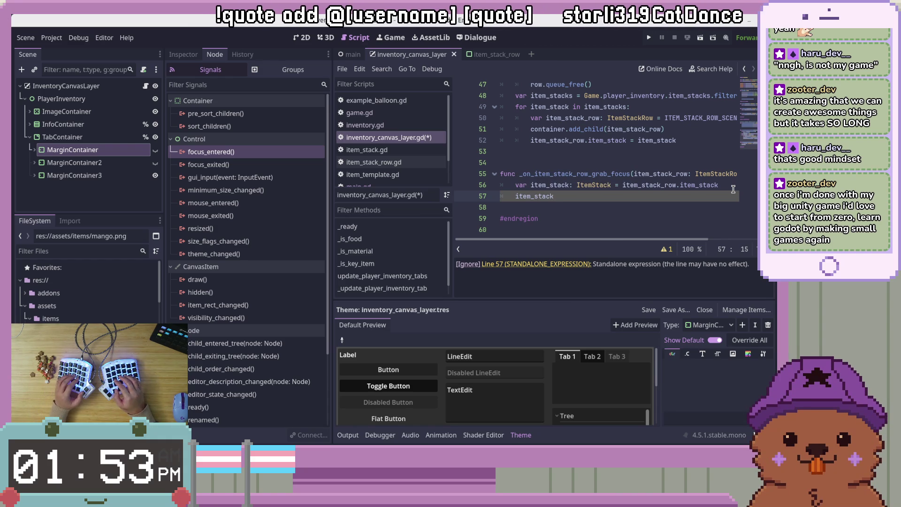
key(Right)
text(.)
key(BackSpace)
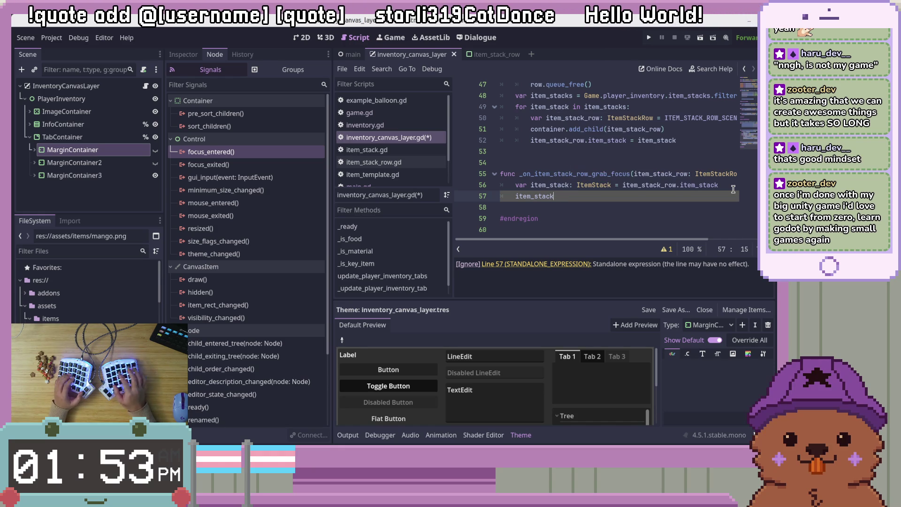
text(.category)
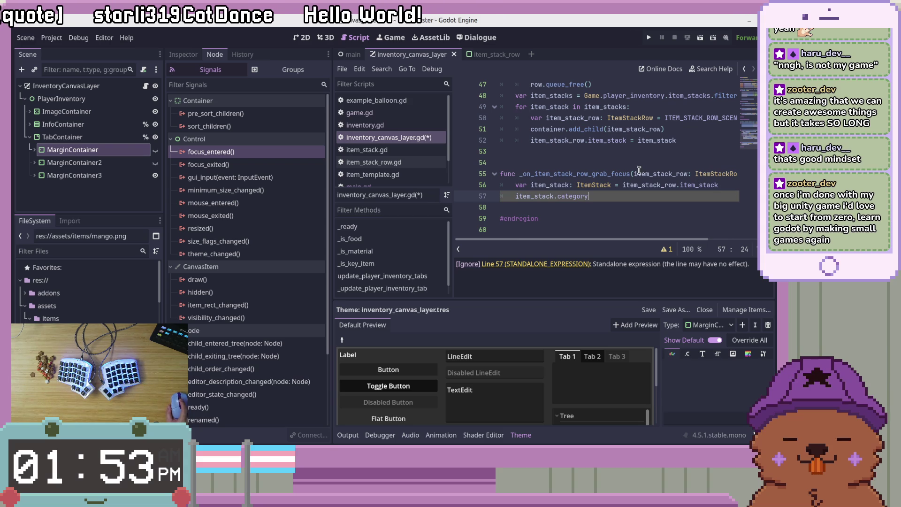
Step: Check the _ready tab titles and container variables above, then return to line 57
scroll(641, 173, up, 12)
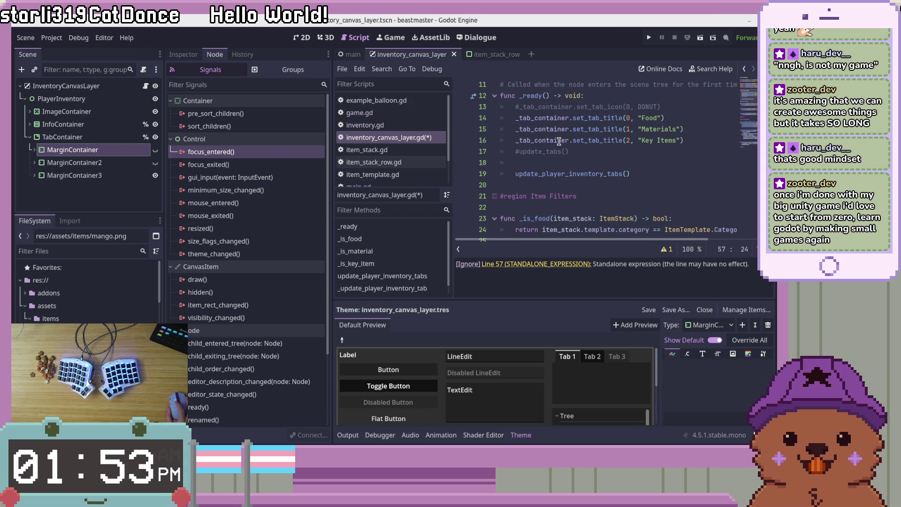
click(668, 156)
scroll(668, 155, up, 2)
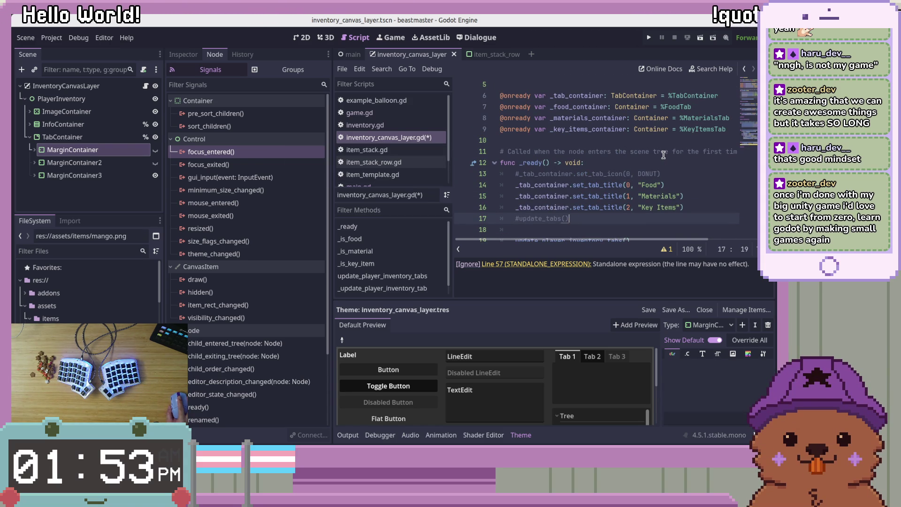
scroll(663, 156, down, 14)
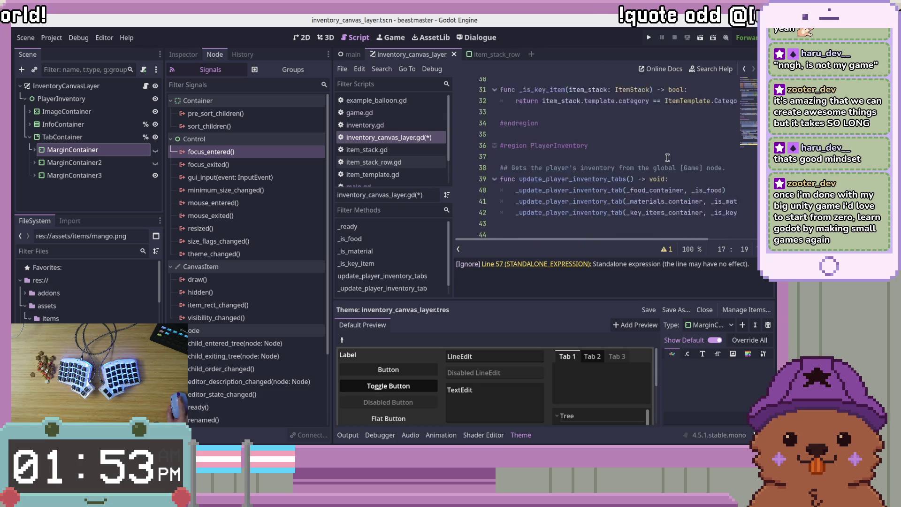
click(646, 189)
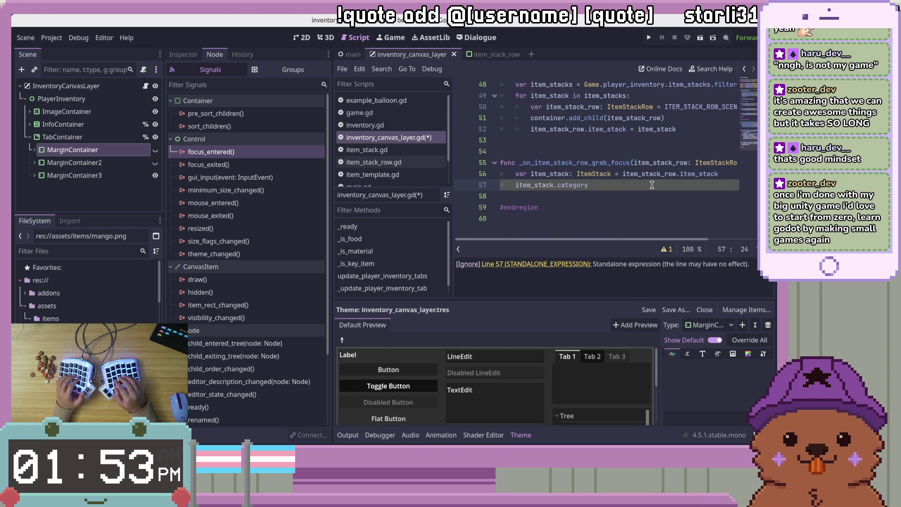
Step: Turn line 57 into a match on item_stack.template.category
key(ctrl+BackSpace)
key(Home)
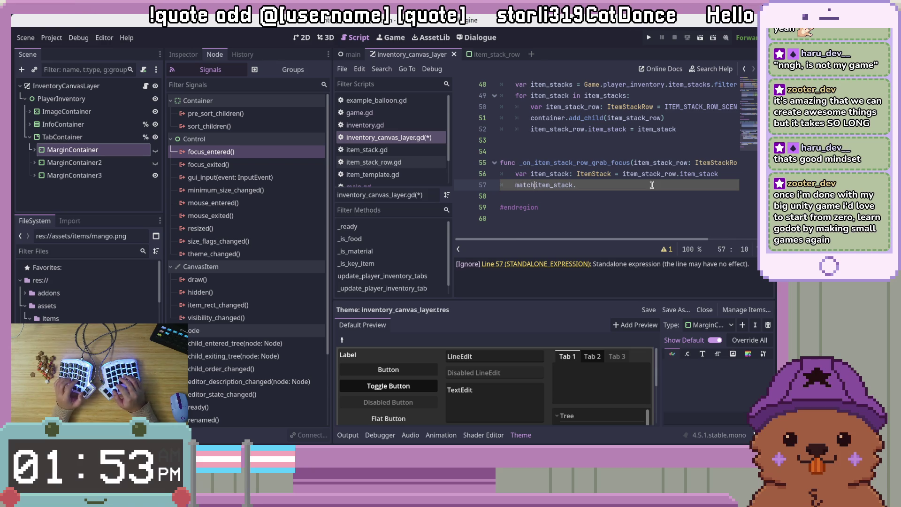
text(match)
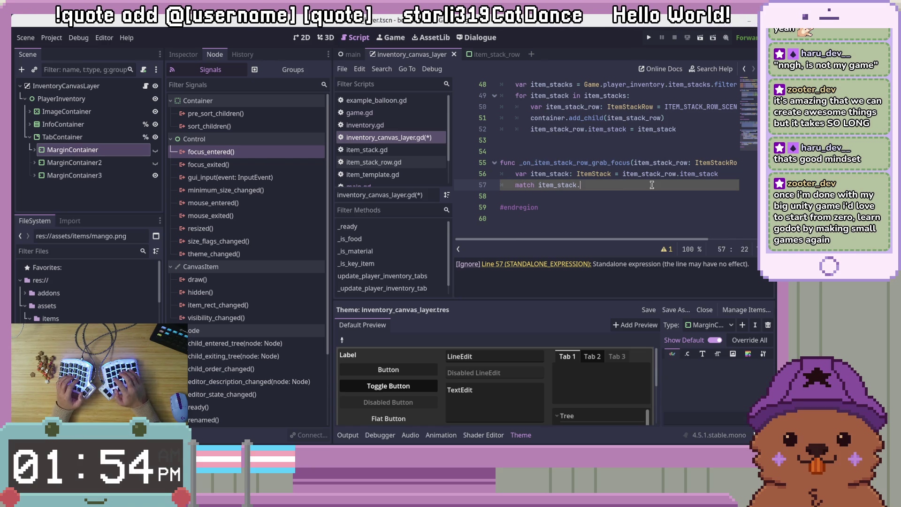
key(End)
key(ctrl+space)
text(cat)
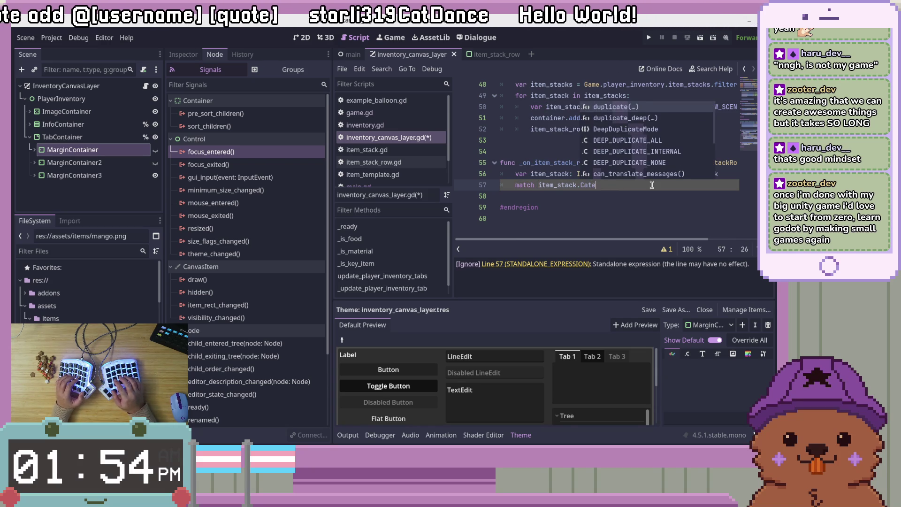
text(e)
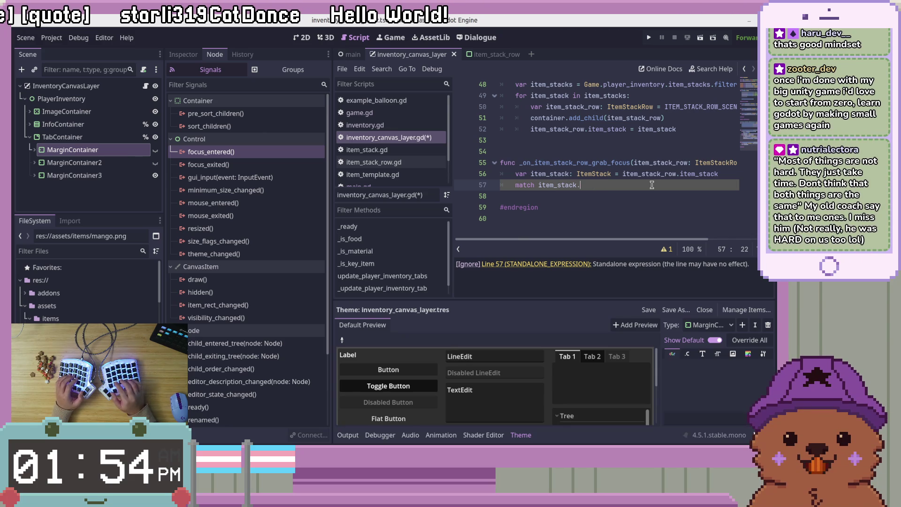
key(BackSpace)
key(BackSpace)
key(BackSpace)
text(template.ca)
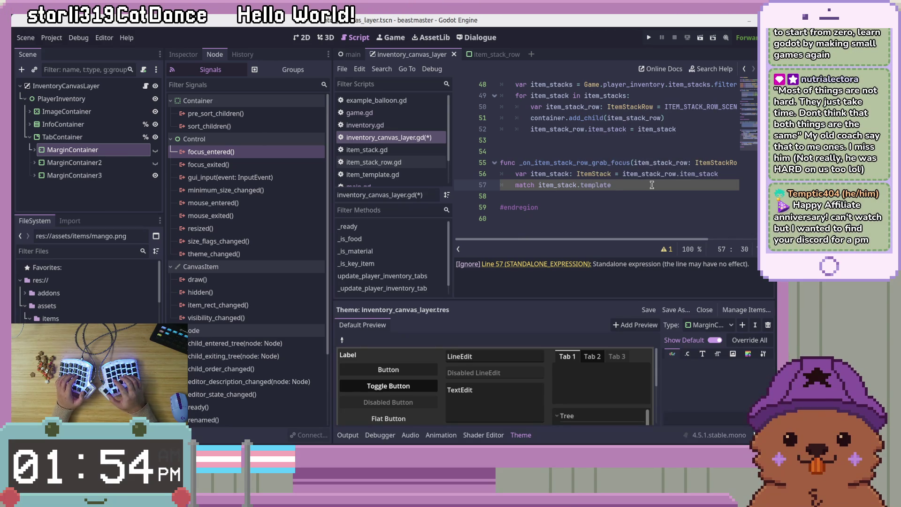
key(Return)
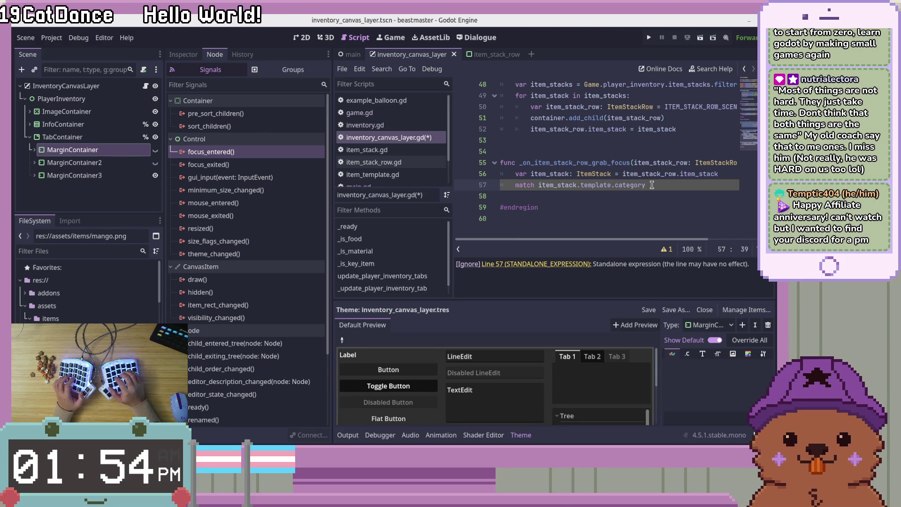
Step: Add an ItemTemplate.Category.FOOD case that calls _food_container.show()
key(Return)
key(BackSpace)
text(ItemSta)
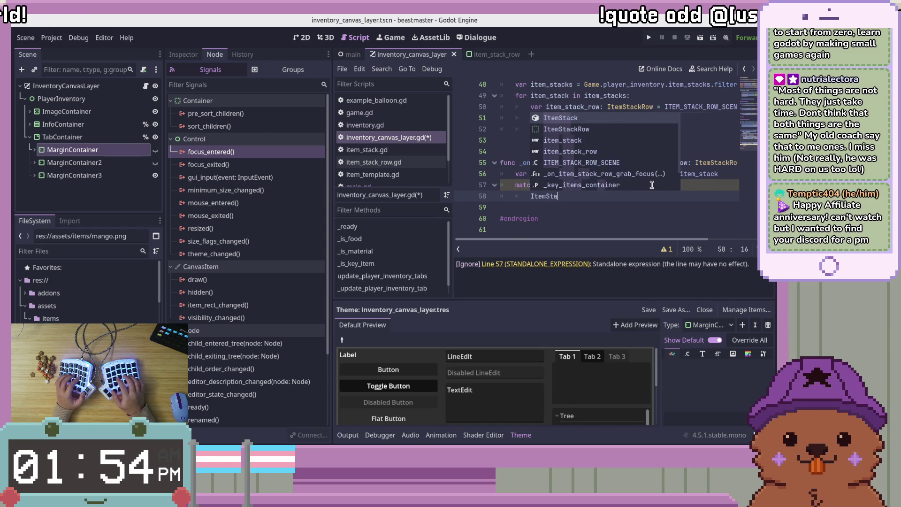
key(Return)
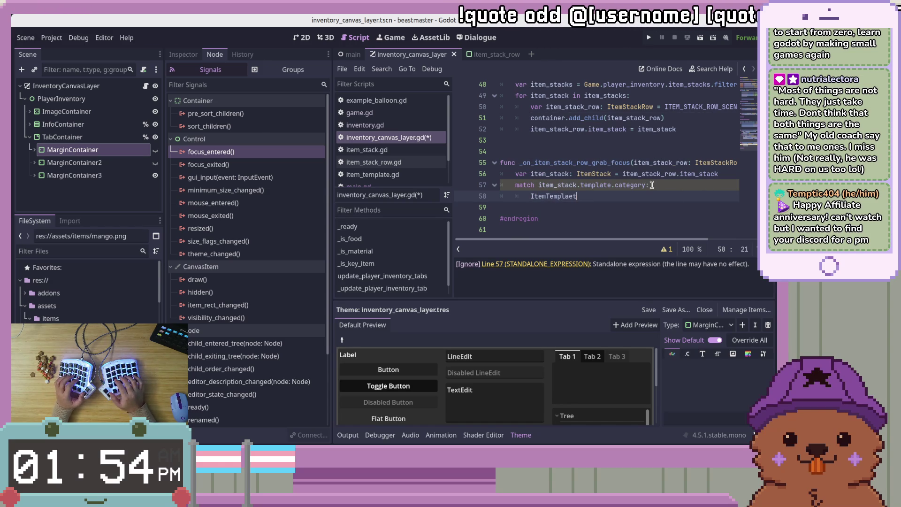
text(te.Ca)
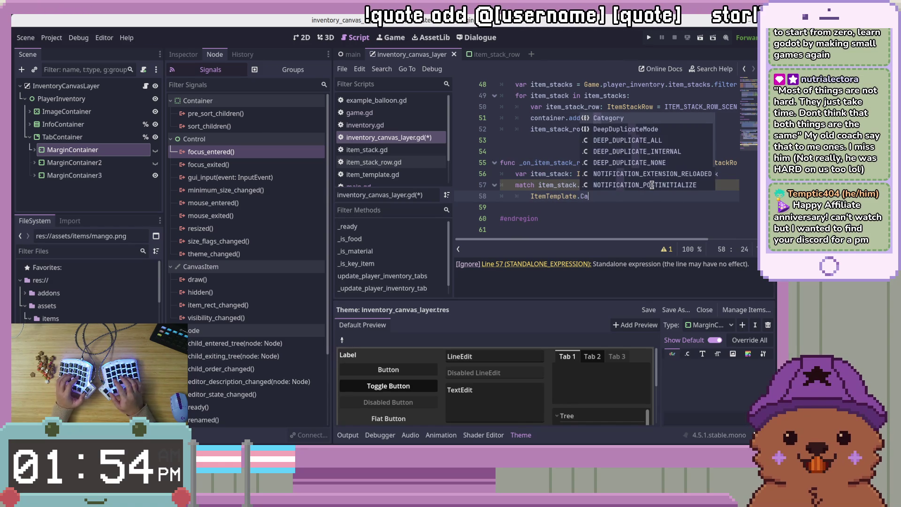
text(tegory.FOOD)
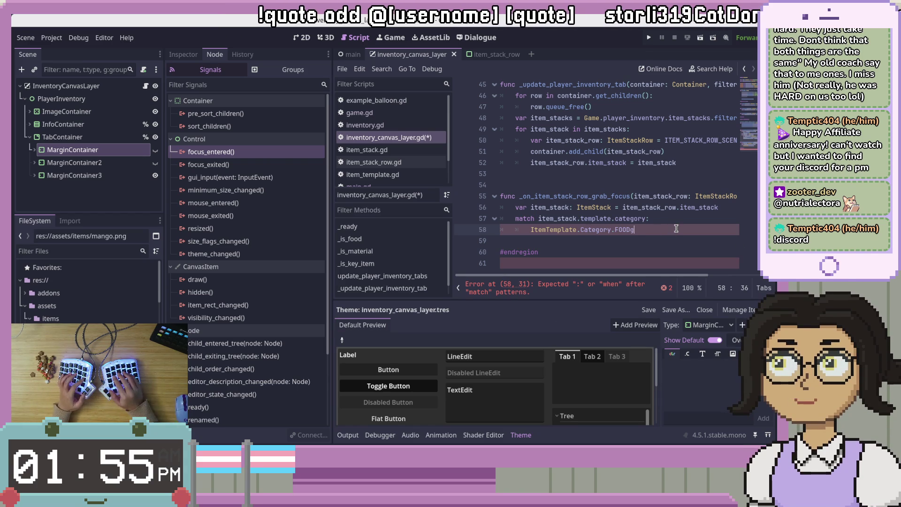
text(:)
key(Return)
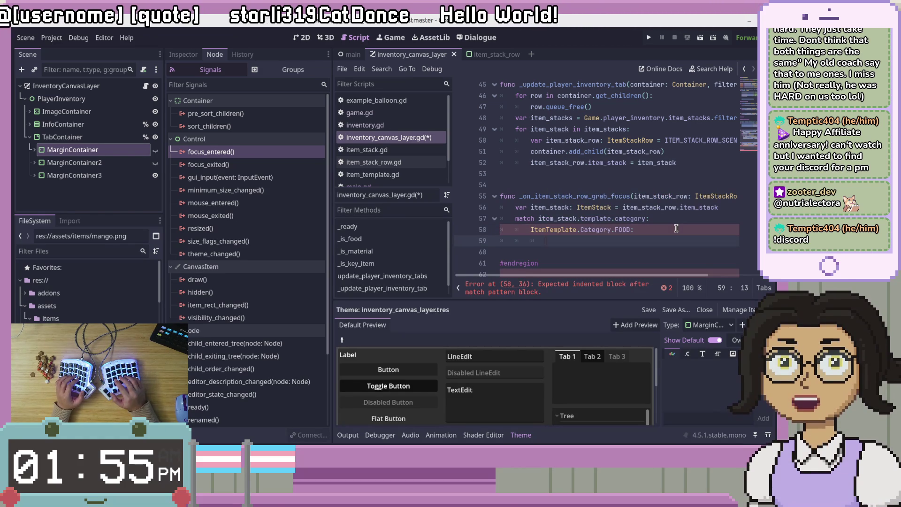
text(_food_container)
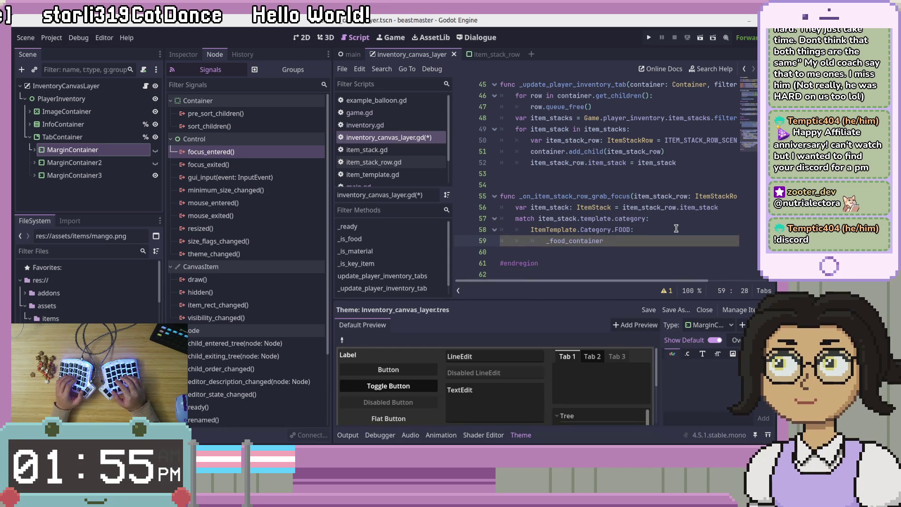
text(.)
text(how()
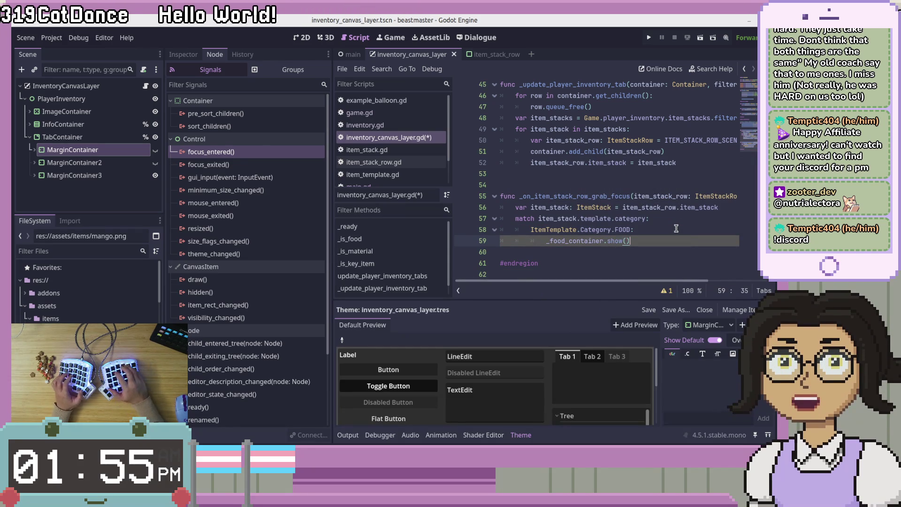
key(Return)
key(Return)
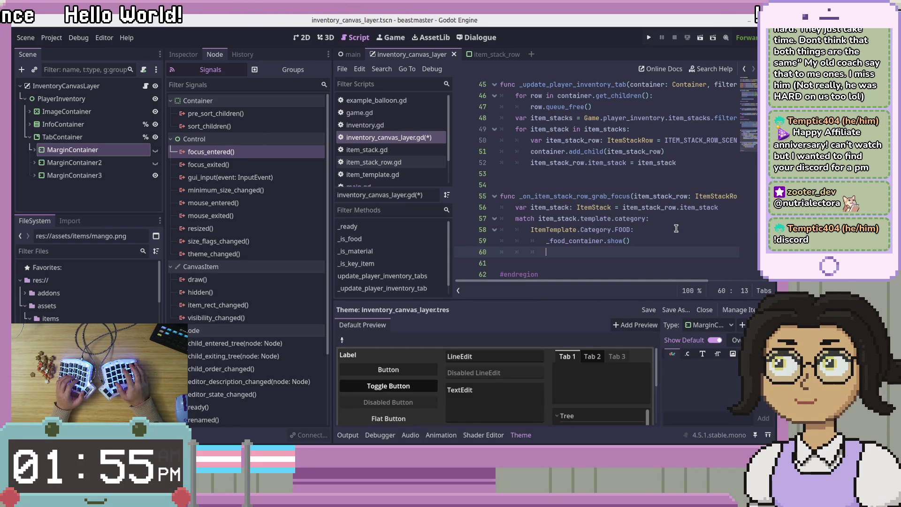
key(BackSpace)
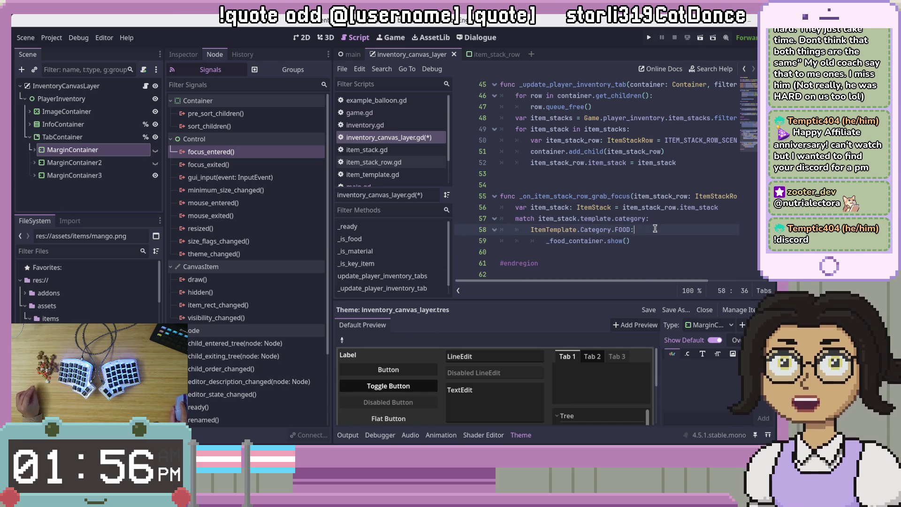
Step: Add a wildcard _: fallback branch to the match
key(Return)
key(BackSpace)
text(:)
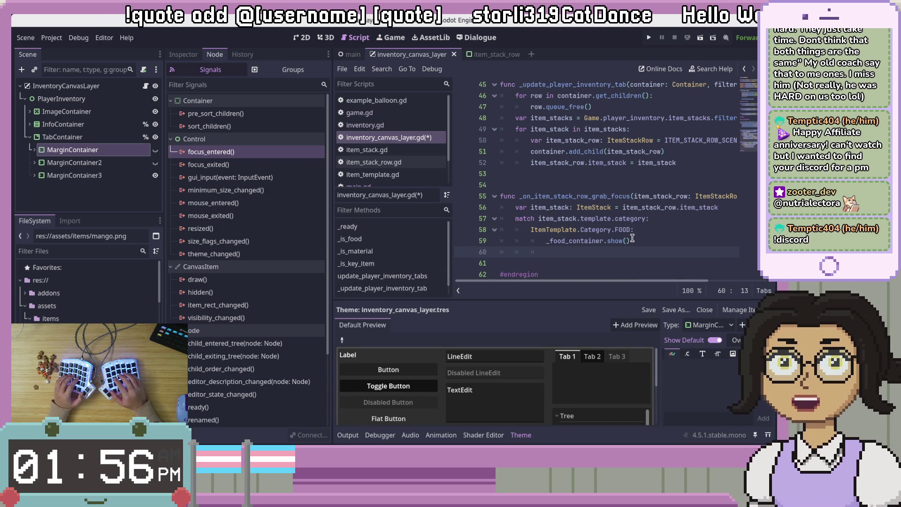
key(Left)
text(_)
key(Right)
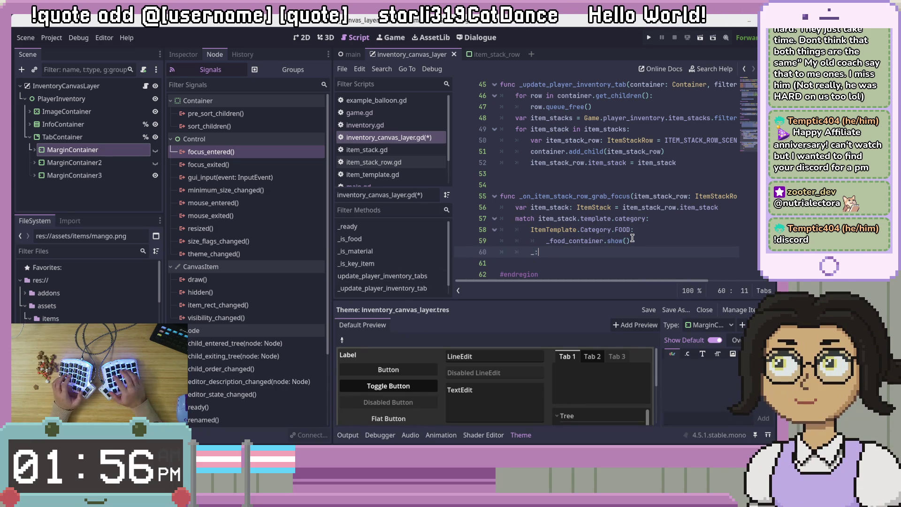
key(Return)
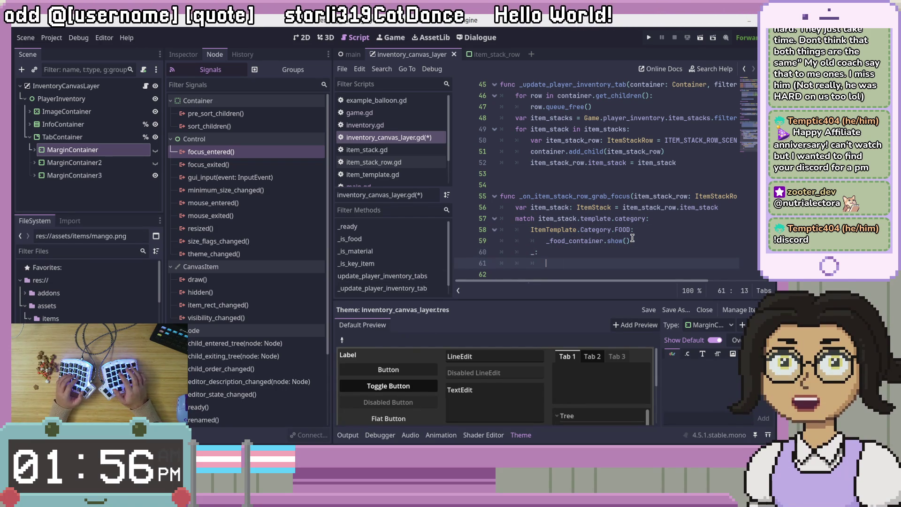
Step: In the fallback branch, call push_warning with the message "Invalid item category!"
text(g)
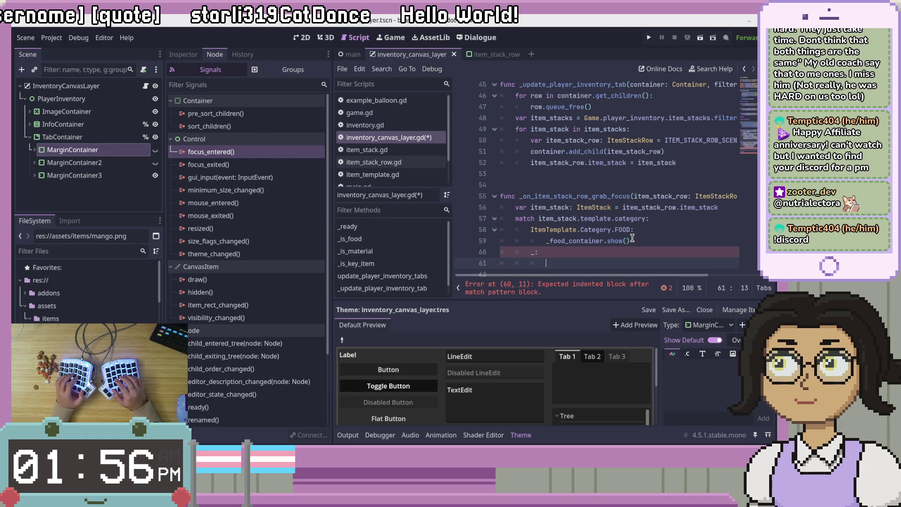
key(BackSpace)
text(G)
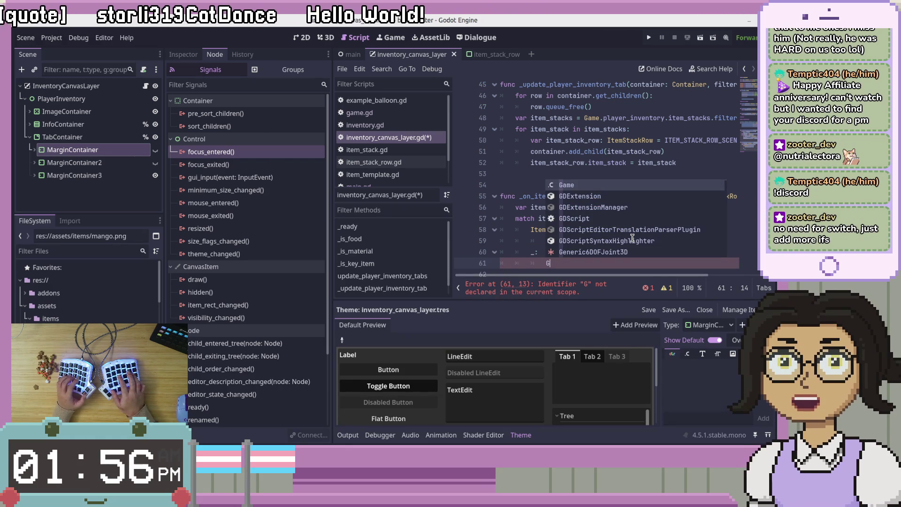
key(BackSpace)
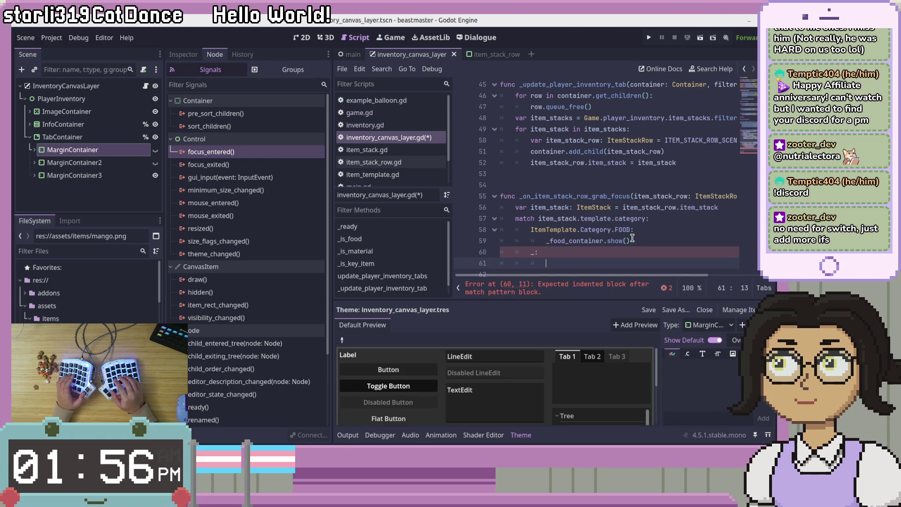
text(push)
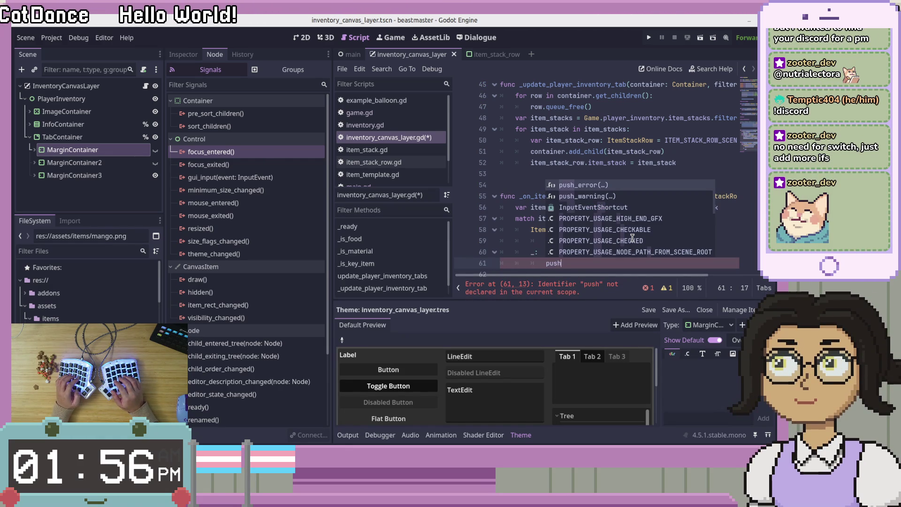
text(_)
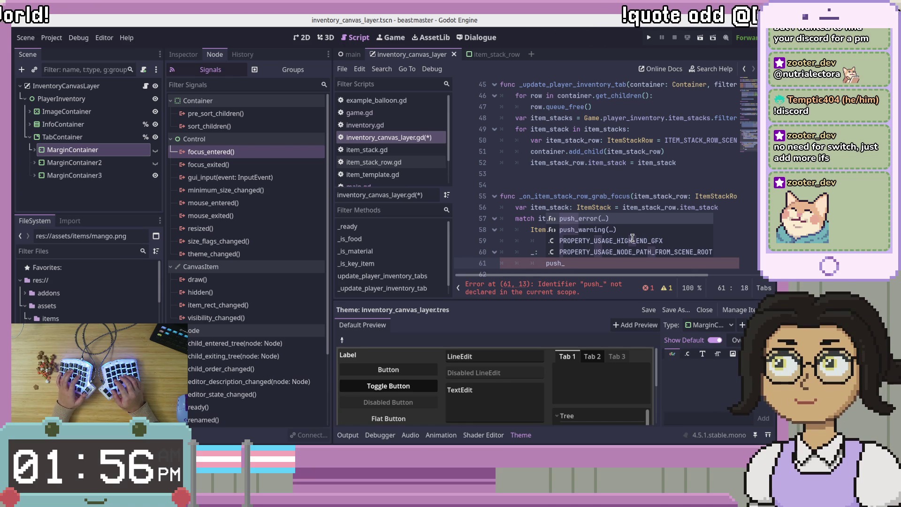
text(warning()
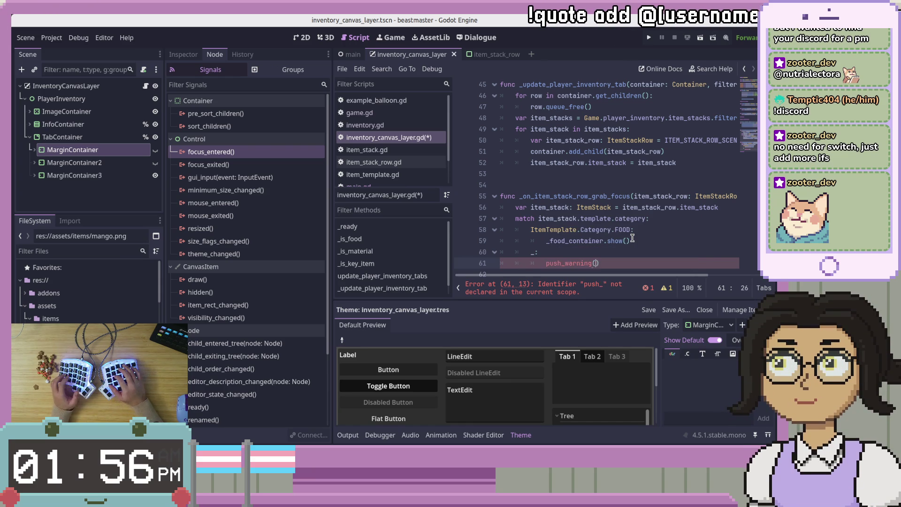
key(Right)
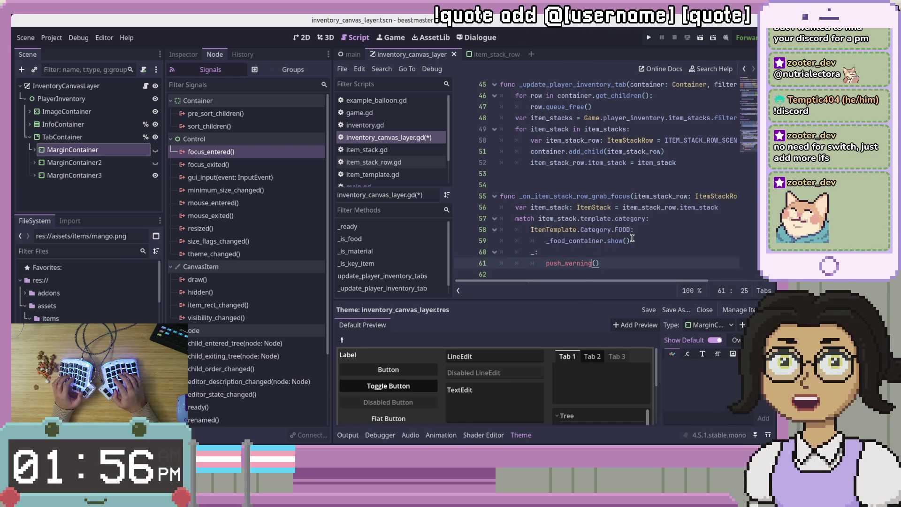
key(ctrl+shift+Left)
key(Right)
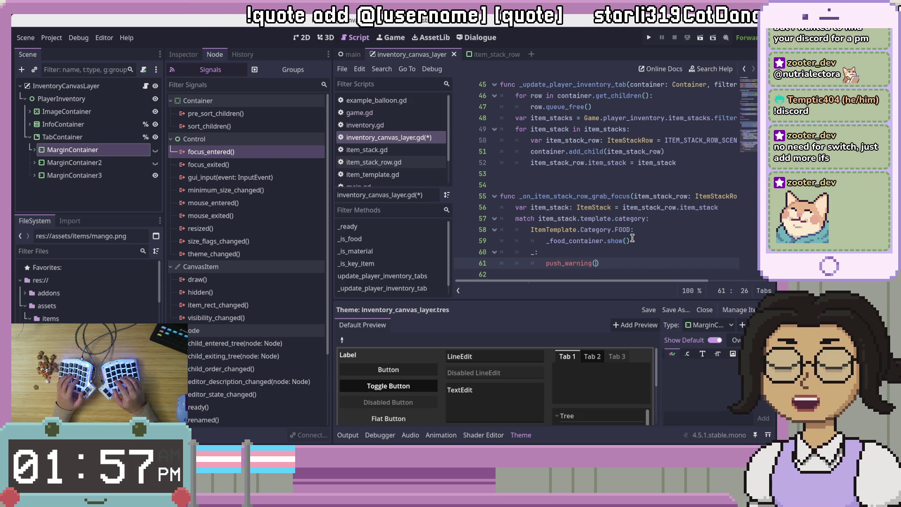
text("[)
text(n)
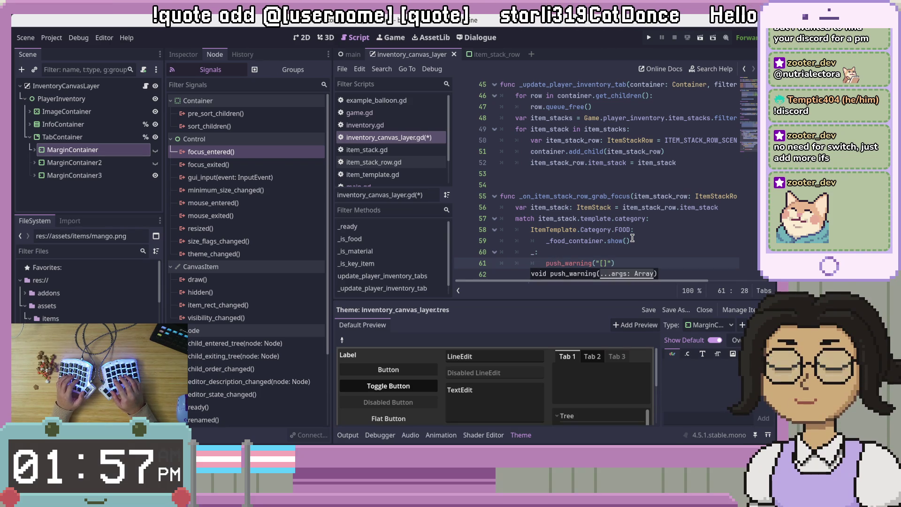
text(valid f)
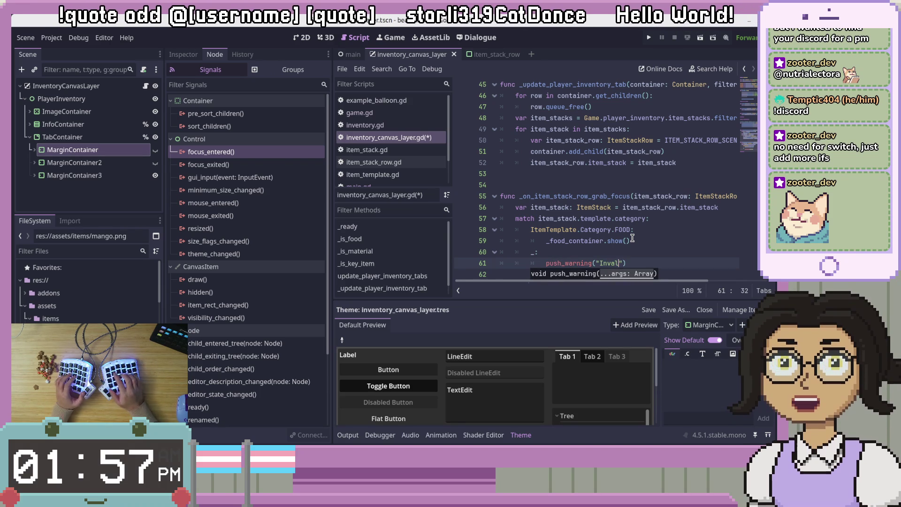
key(BackSpace)
text(item cate)
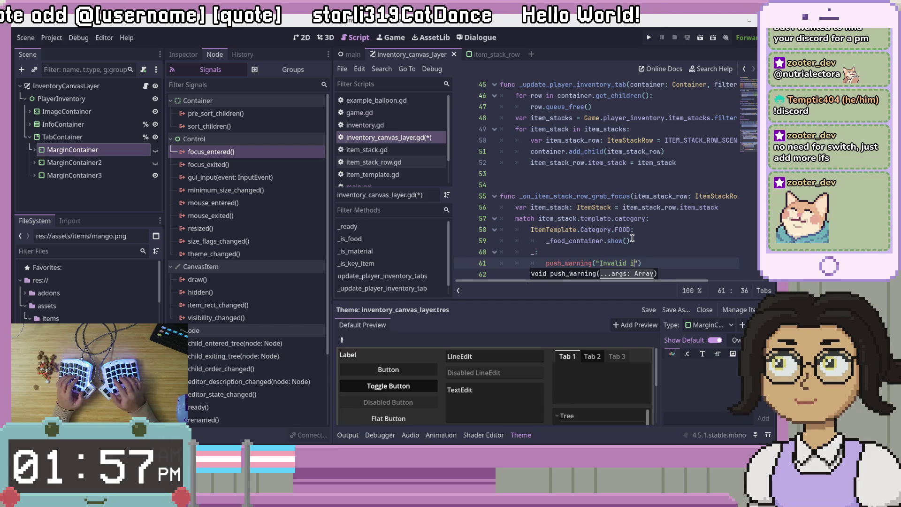
text(gory!"))
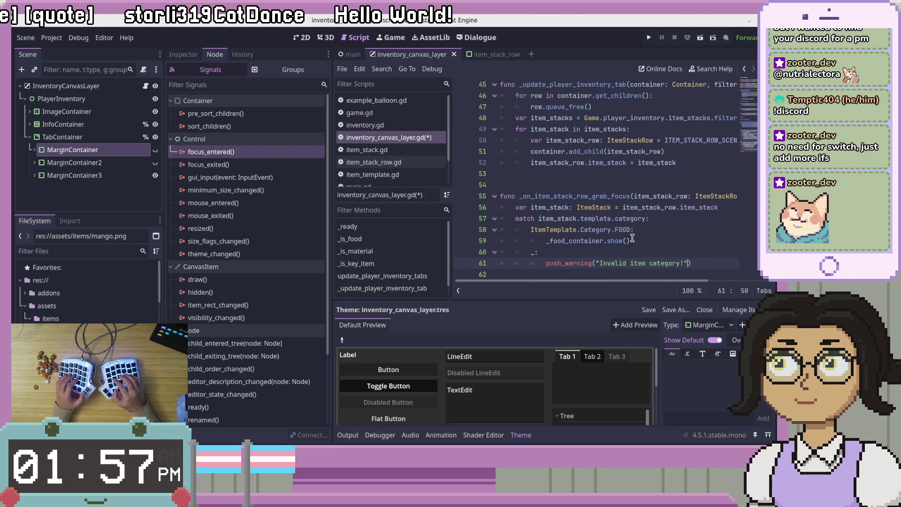
Step: Format the warning with "[%s]" % item_stack.template.category
key(Left)
key(Left)
key(Left)
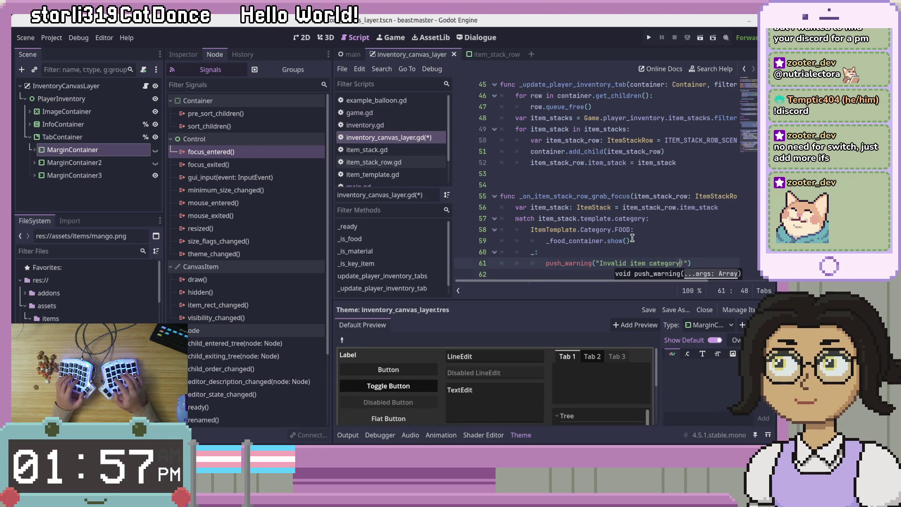
key(End)
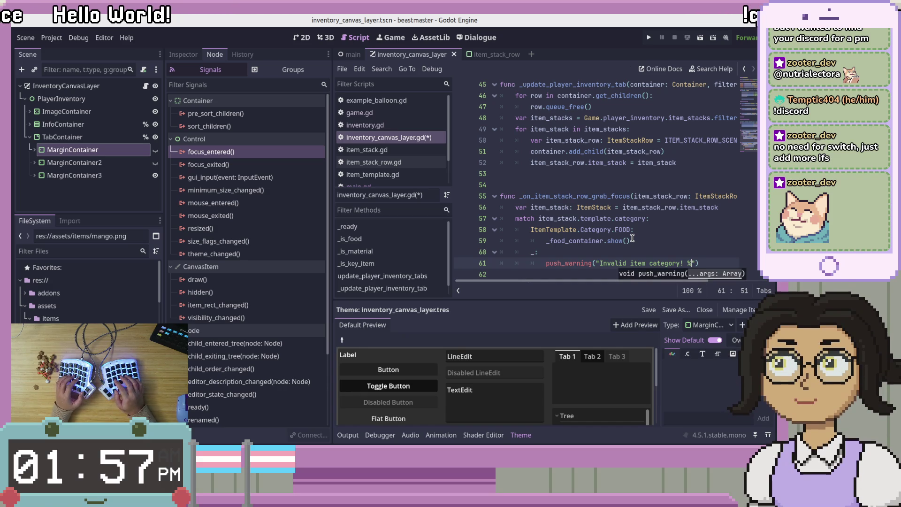
text(")
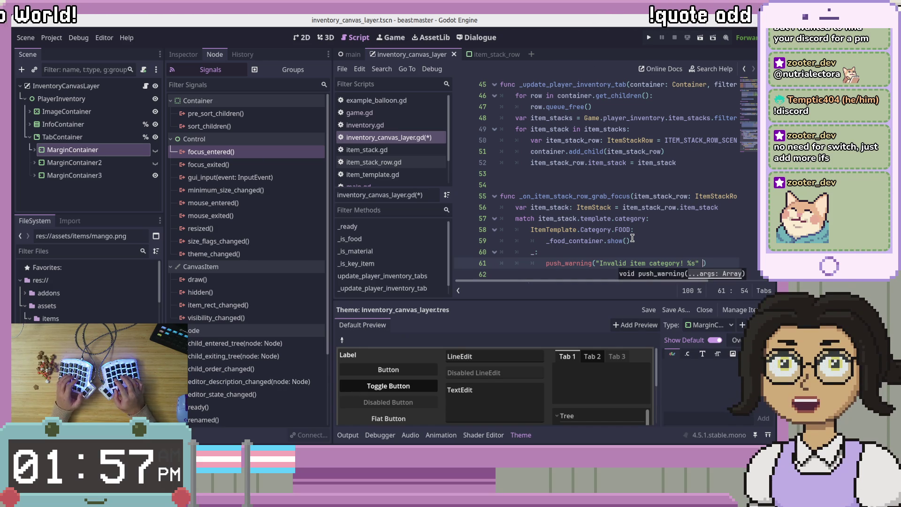
key(Left)
key(Left)
key(Left)
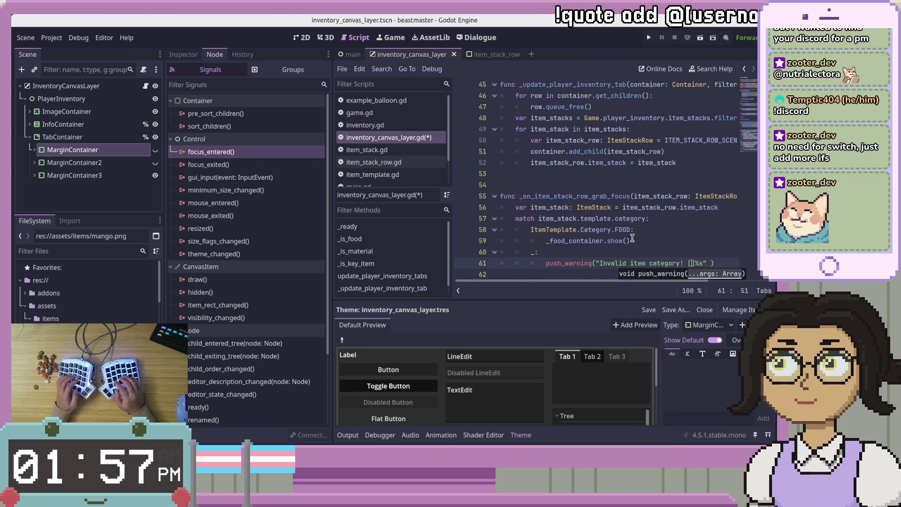
key(Right)
key(Right)
text(%)
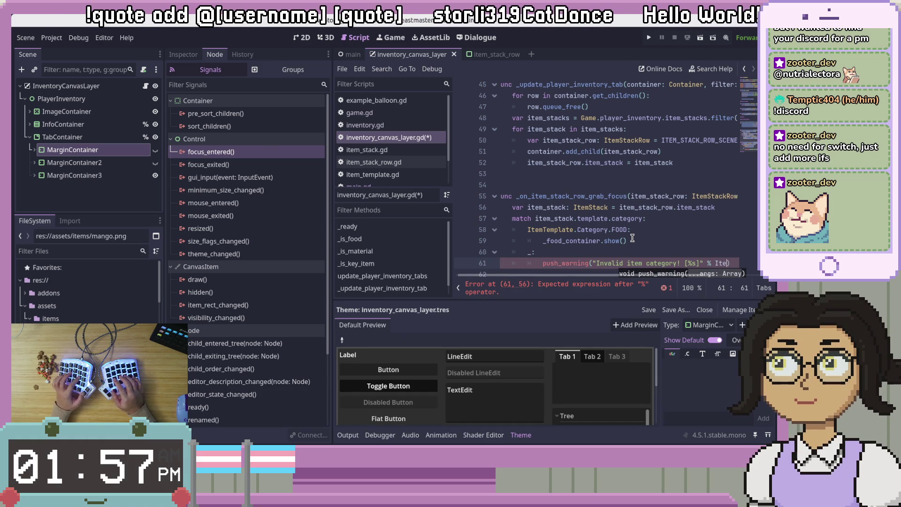
text( Item_)
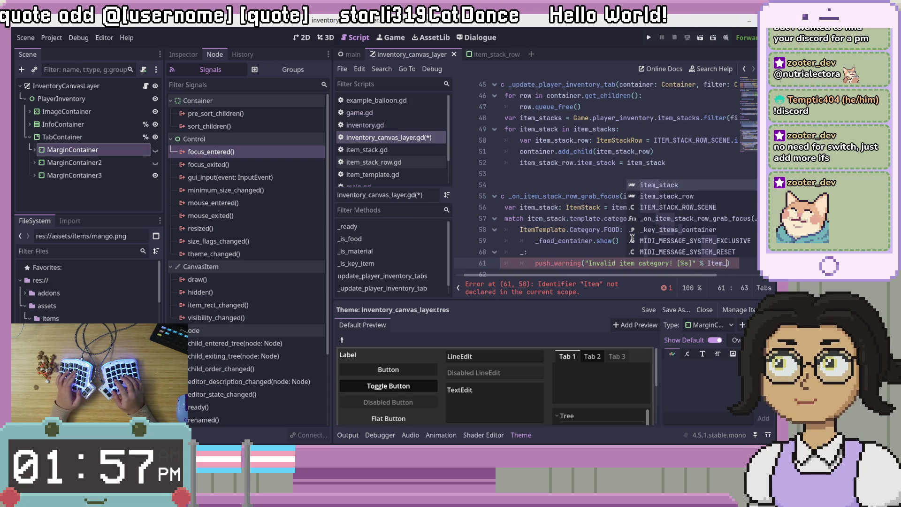
key(BackSpace)
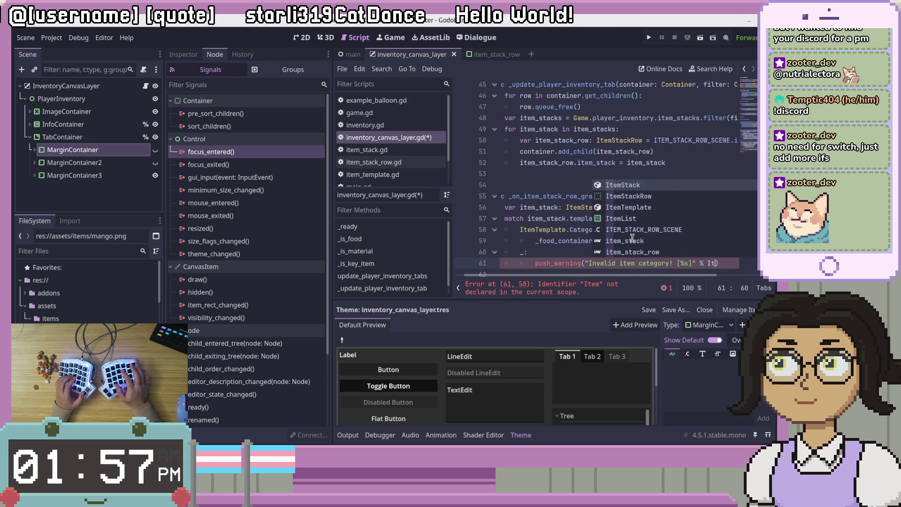
key(BackSpace)
key(BackSpace)
key(BackSpace)
text(item_stack.)
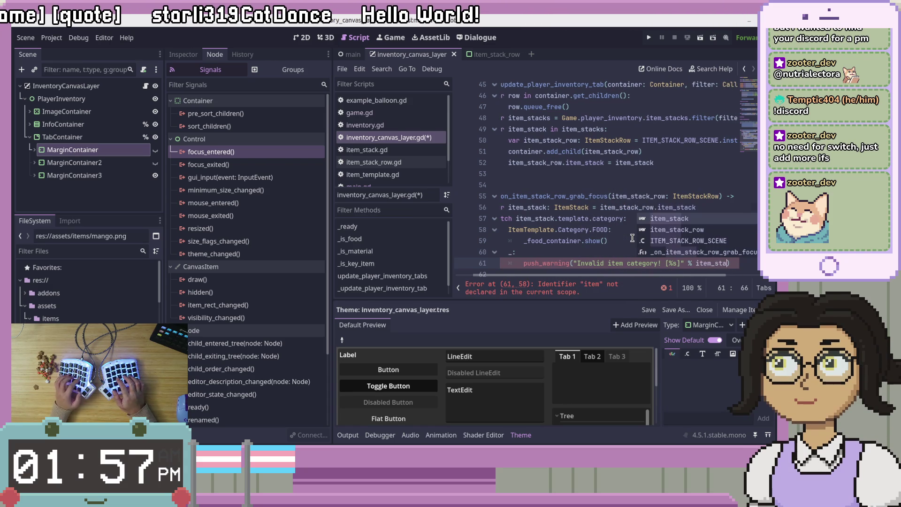
text(template.c)
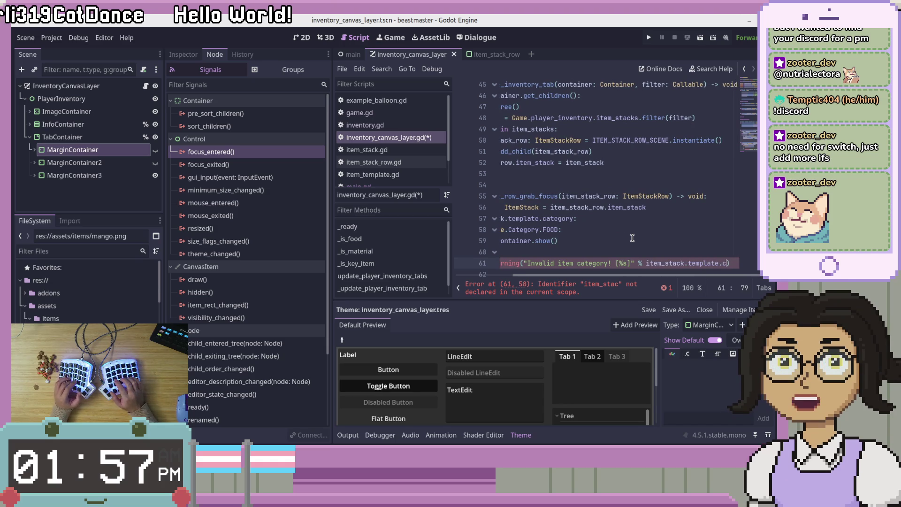
text(ategory)
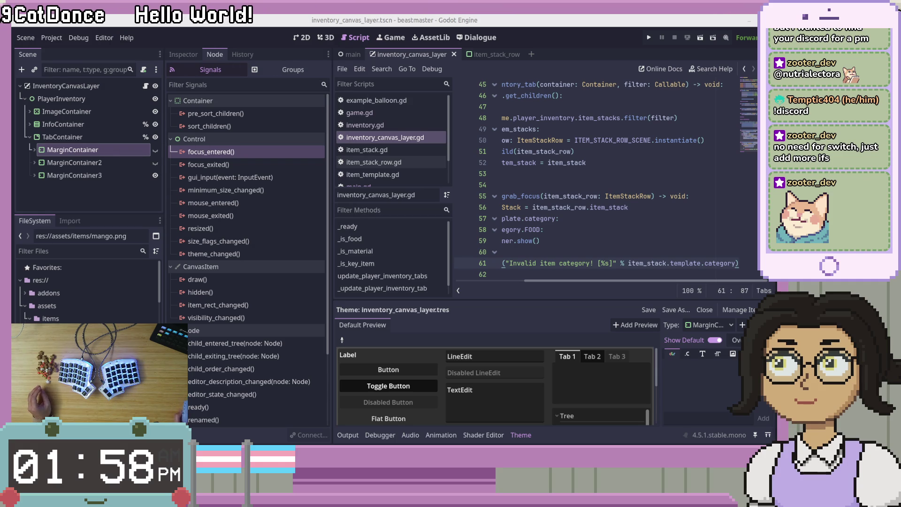
Step: Return the caret to the blank line 53
click(706, 178)
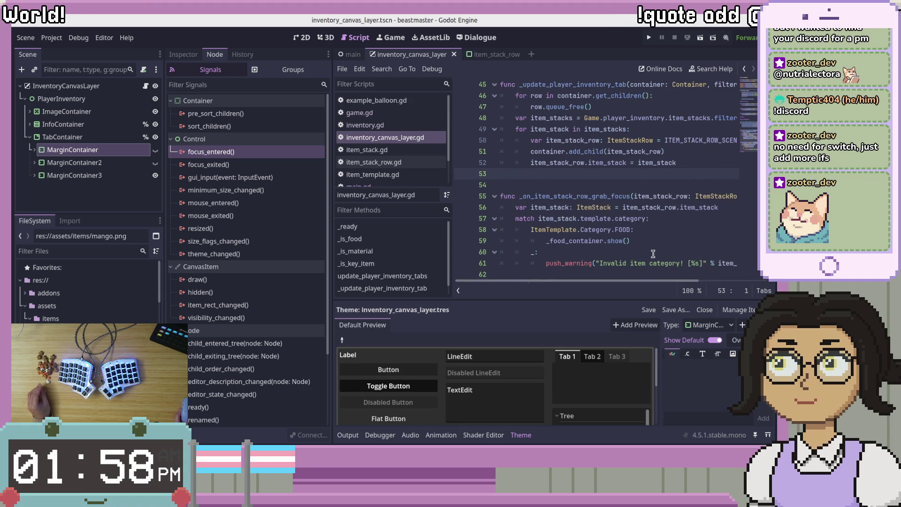
scroll(653, 254, down, 1)
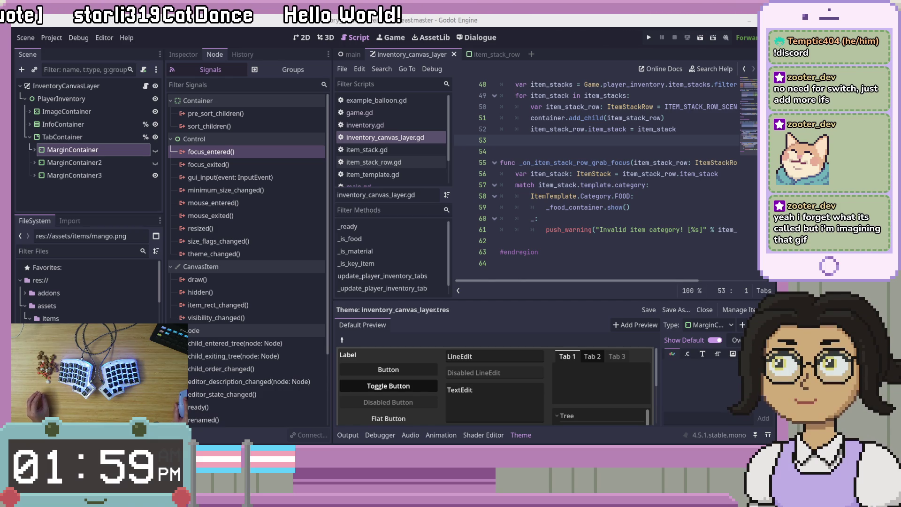
key(alt+Tab)
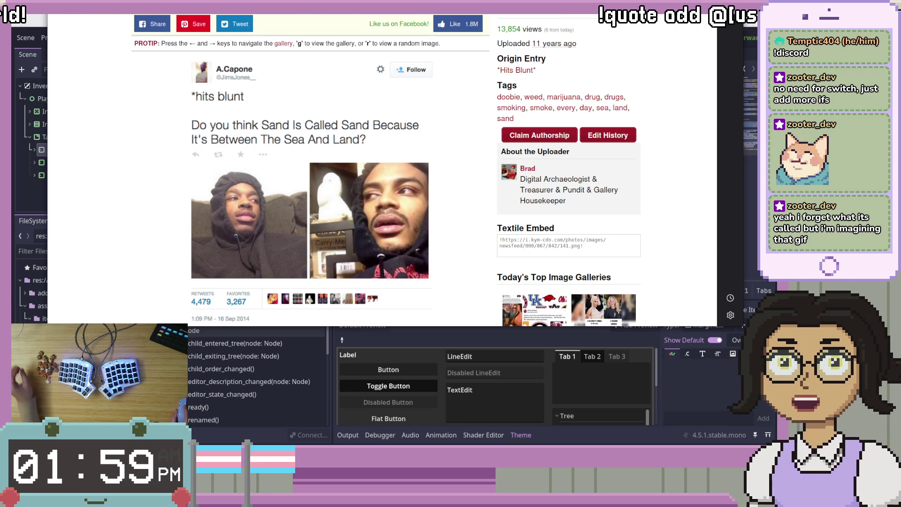
Step: Switch from the meme page back to the Godot script editor
key(alt+Tab)
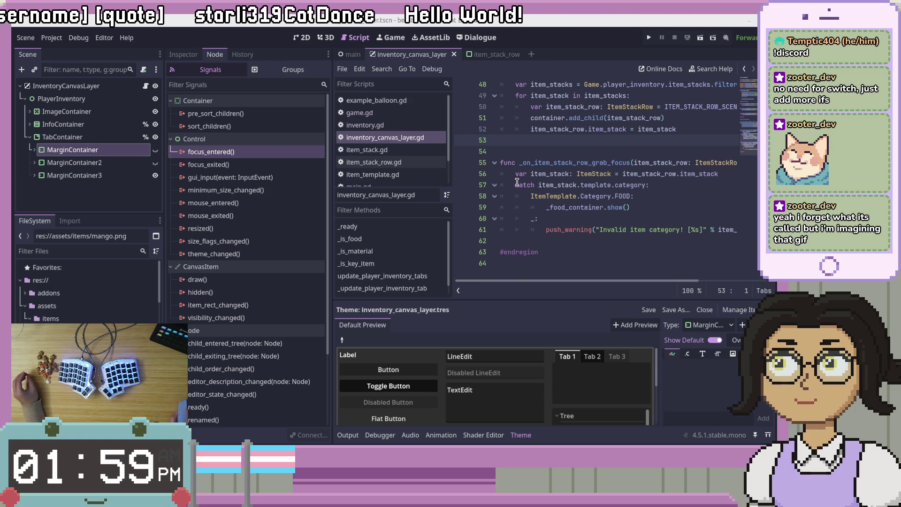
Step: Add an ItemTemplate.Category.MATERIAL: case below the FOOD case
click(604, 207)
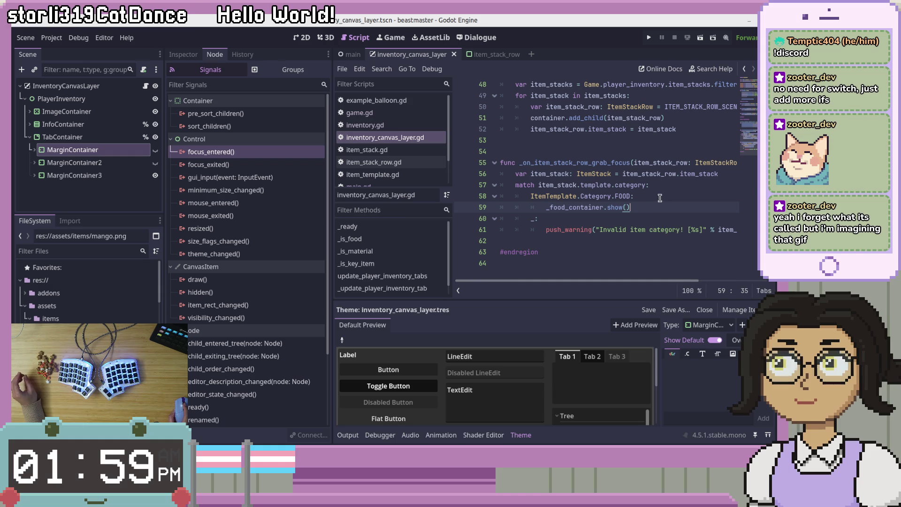
key(Return)
key(BackSpace)
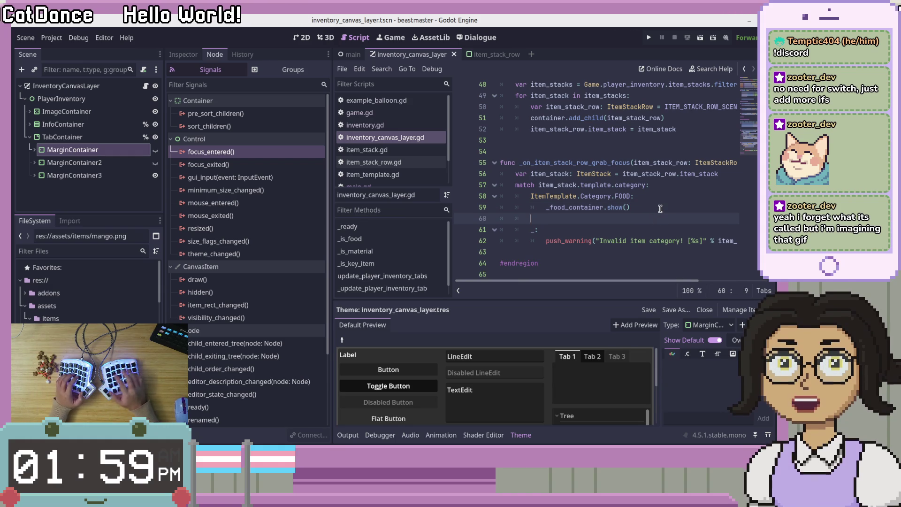
text(ItemT)
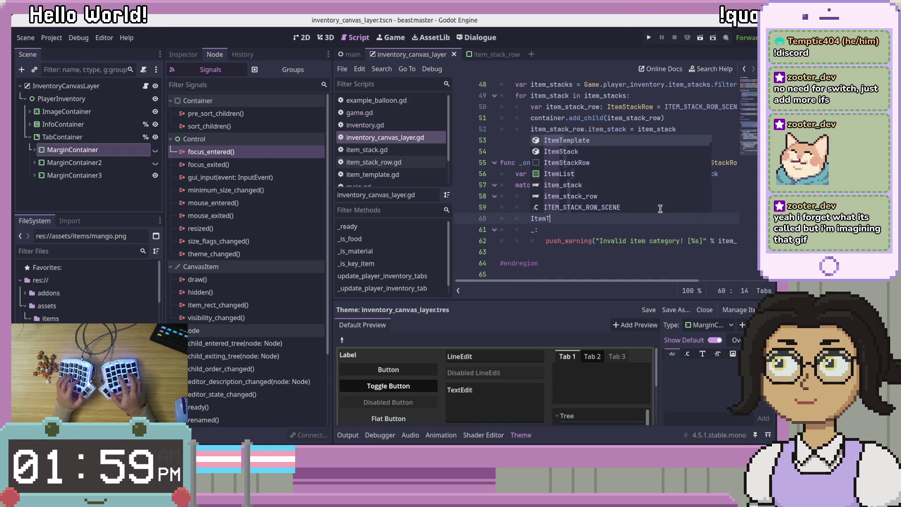
text(empla)
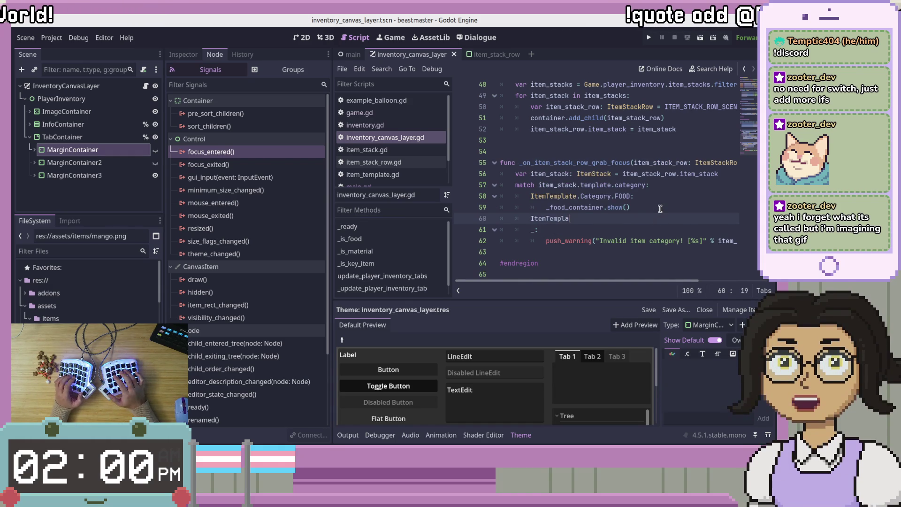
text(te.Cate)
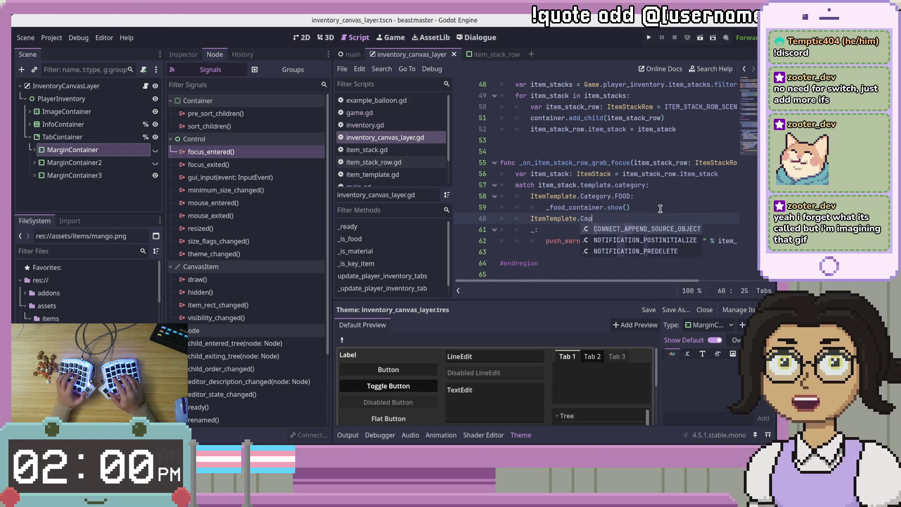
text(g)
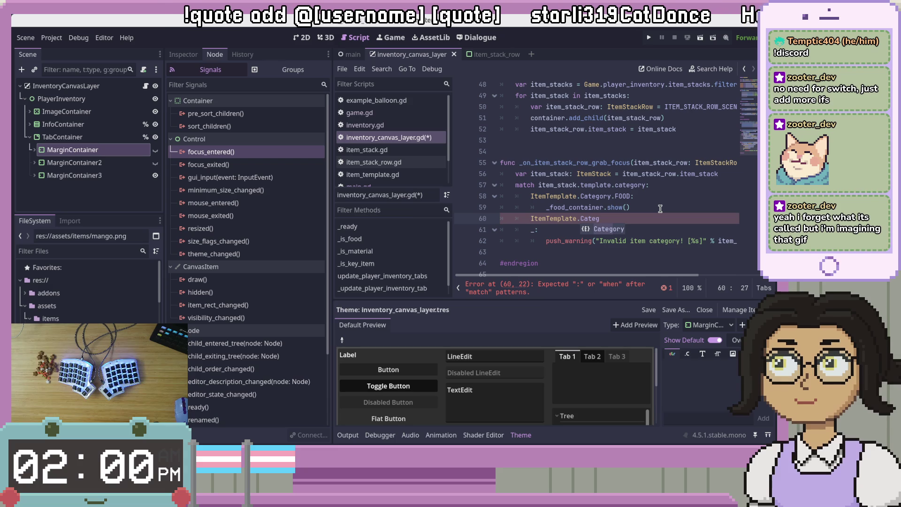
text(ory)
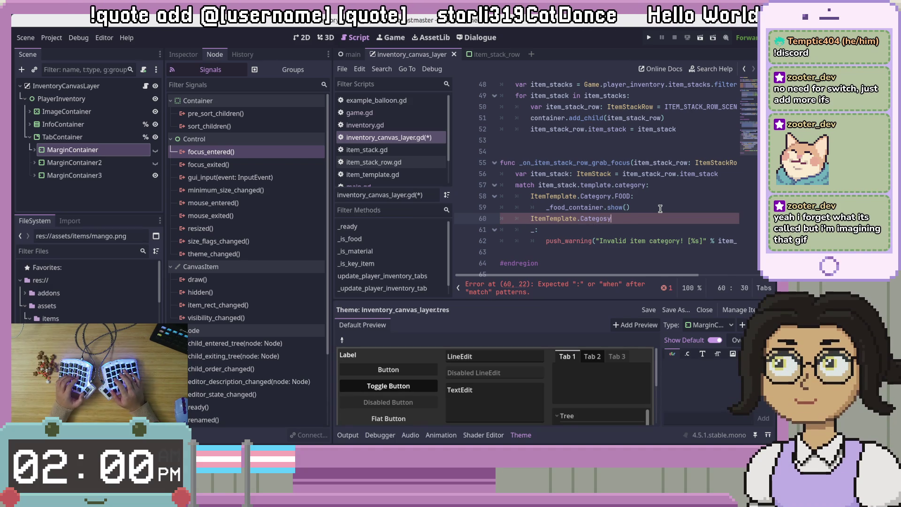
text(.)
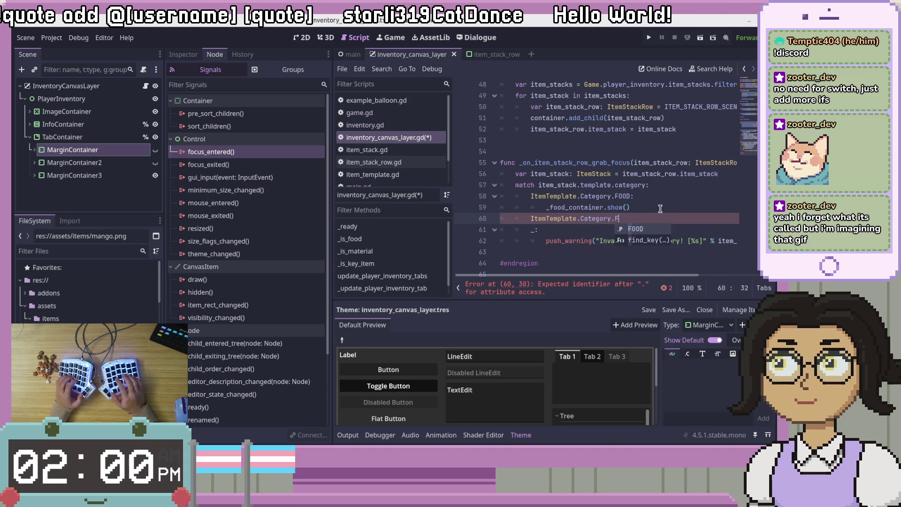
text(K)
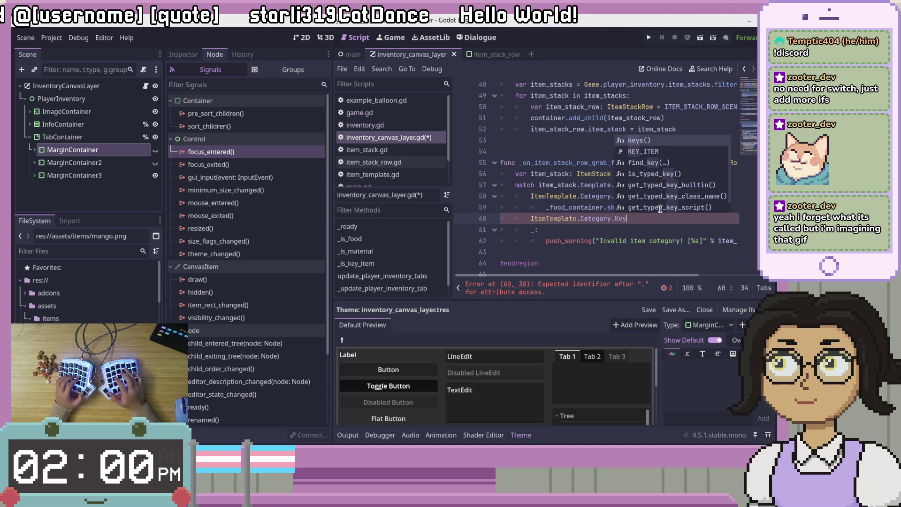
key(BackSpace)
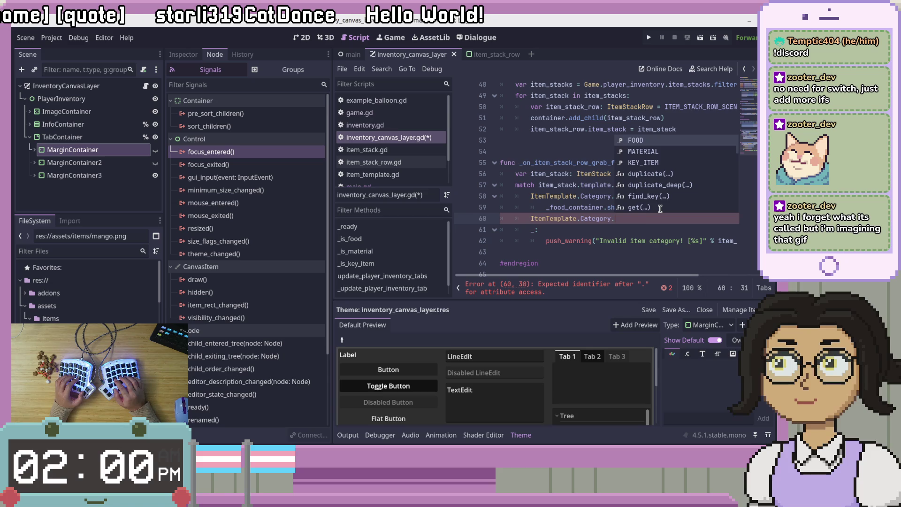
key(Return)
text(:)
Step: Make the MATERIAL case call _materials_container.show()
key(Return)
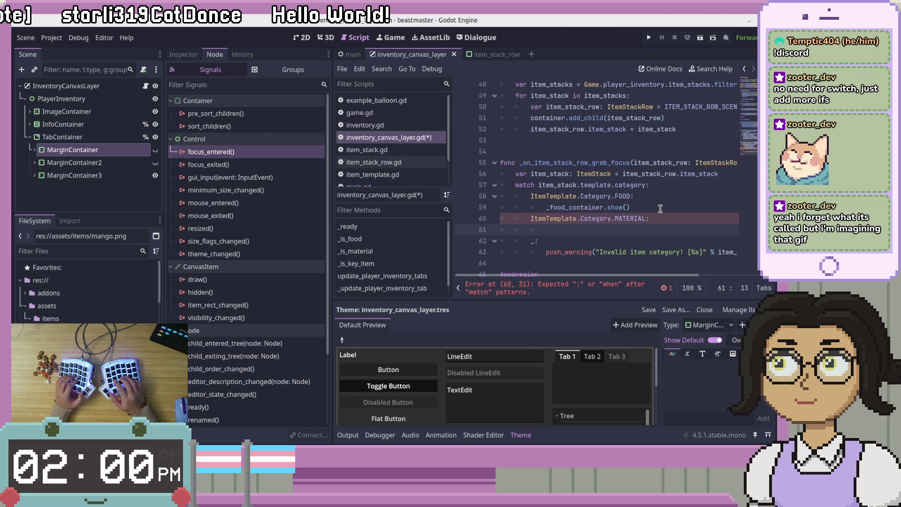
text(materials)
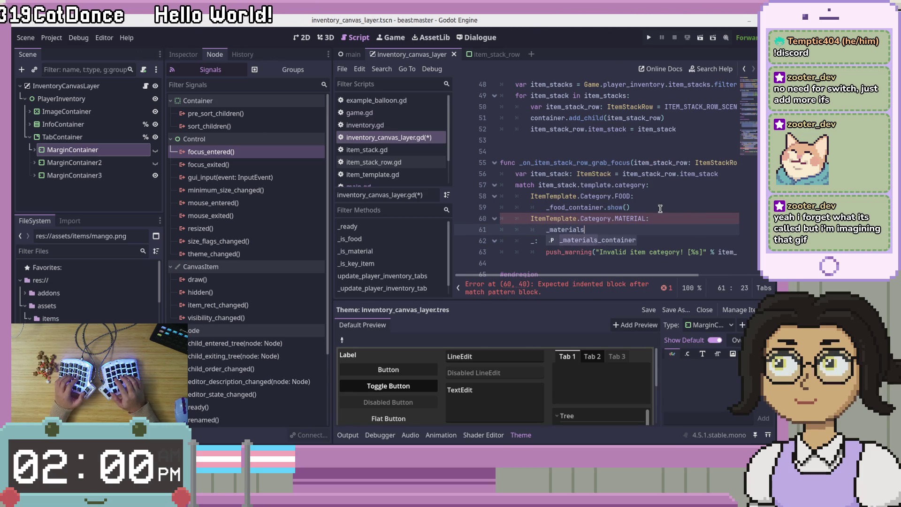
key(Return)
text(.show();)
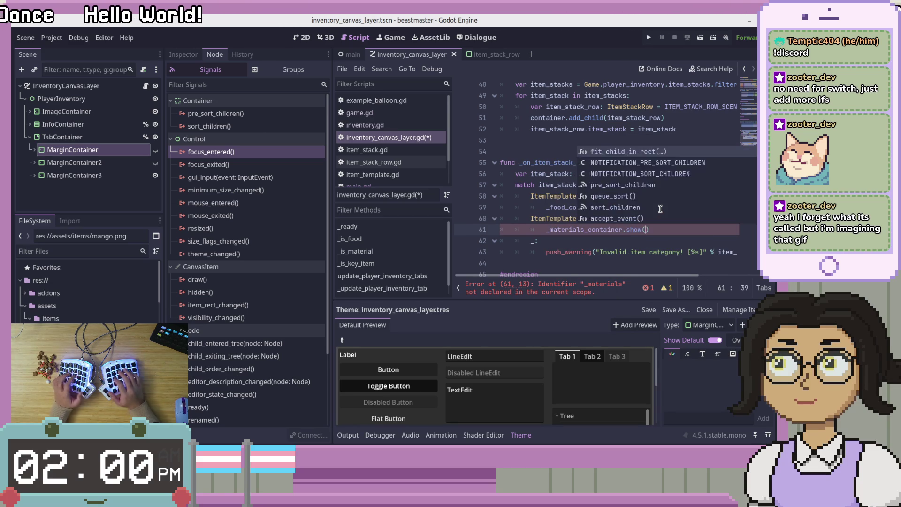
key(BackSpace)
key(Return)
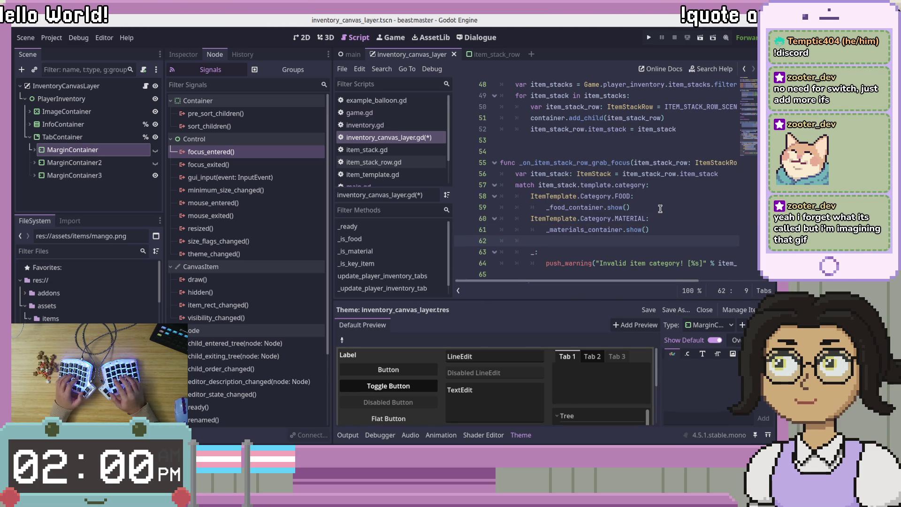
text(ItemTemplate)
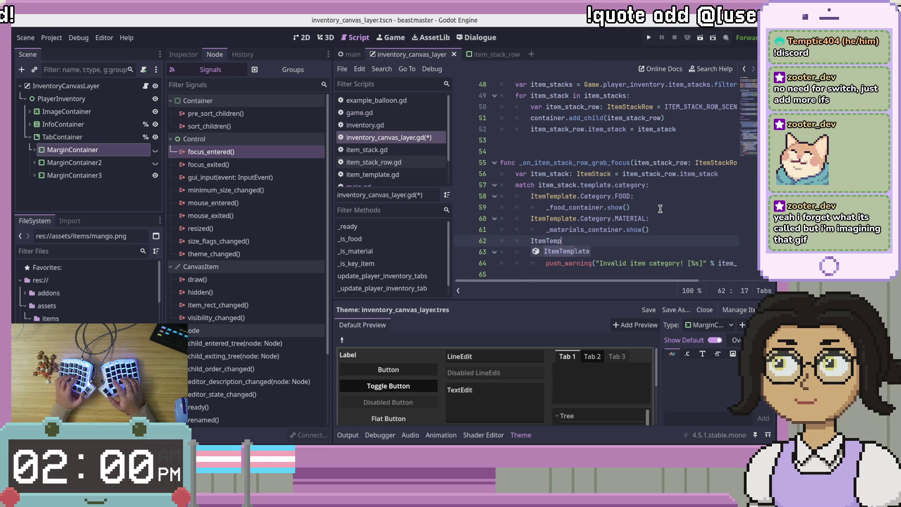
text(.Category.)
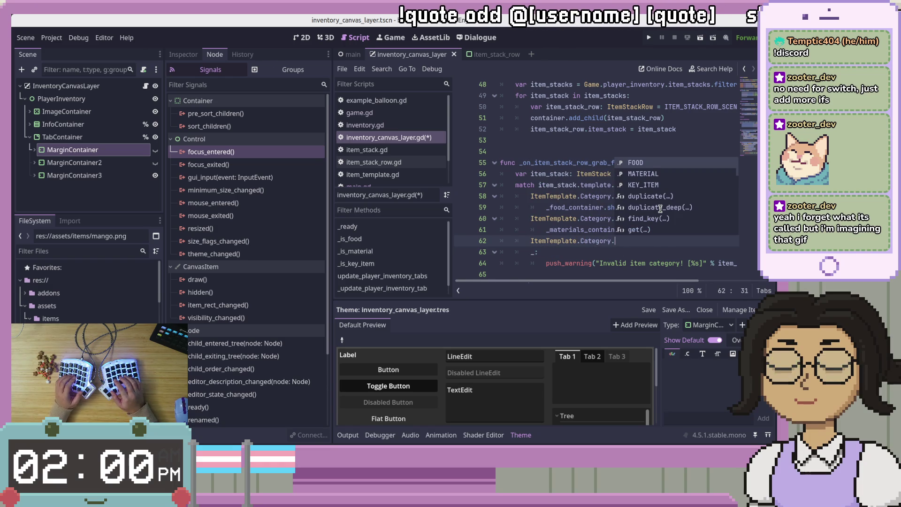
Step: Complete the ItemTemplate.Category.KEY_ITEM: case line
key(Down)
key(Down)
key(Return)
text(;)
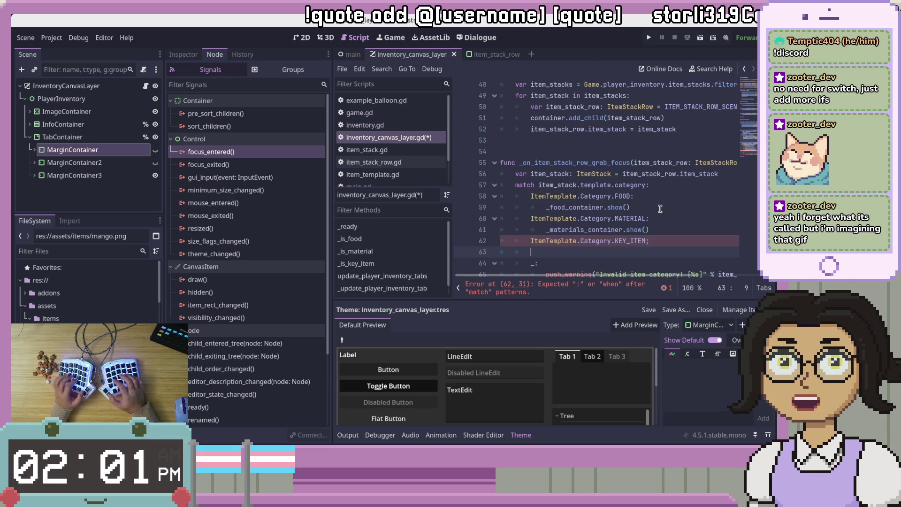
key(BackSpace)
text(:)
key(Down)
key(Down)
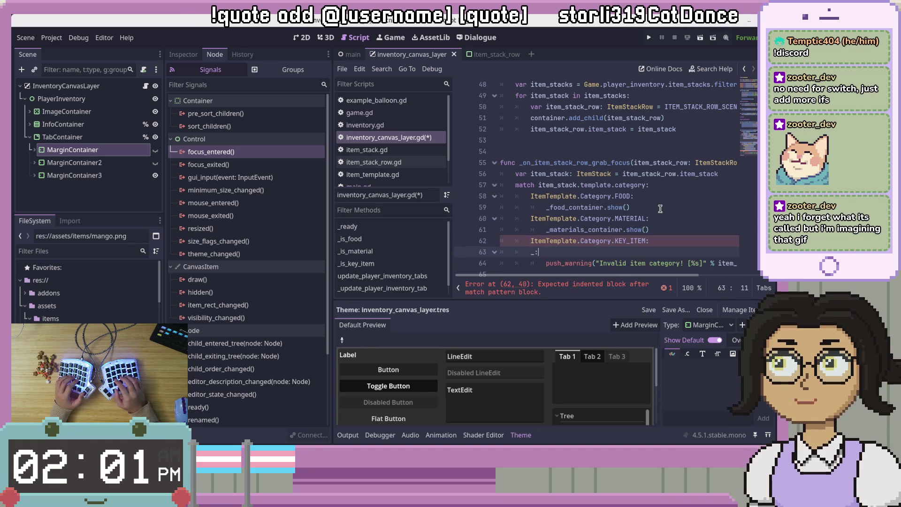
scroll(610, 212, down, 1)
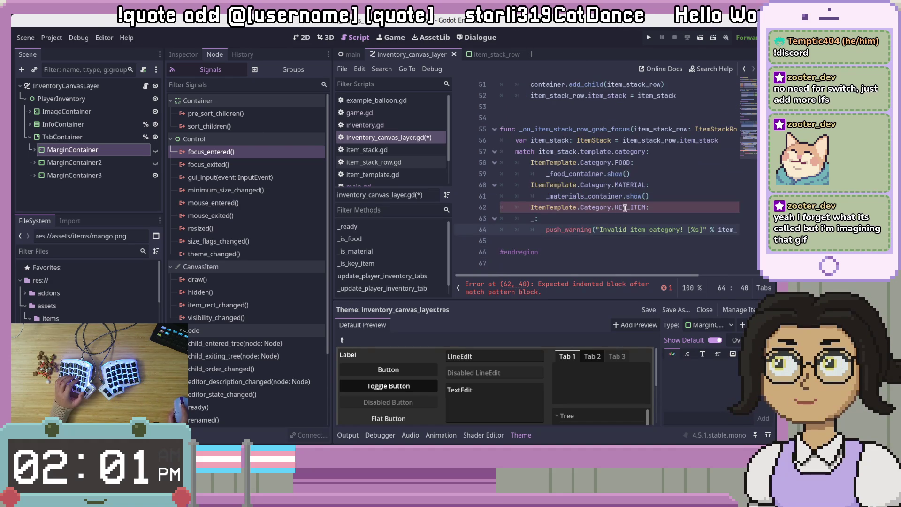
click(532, 219)
click(671, 188)
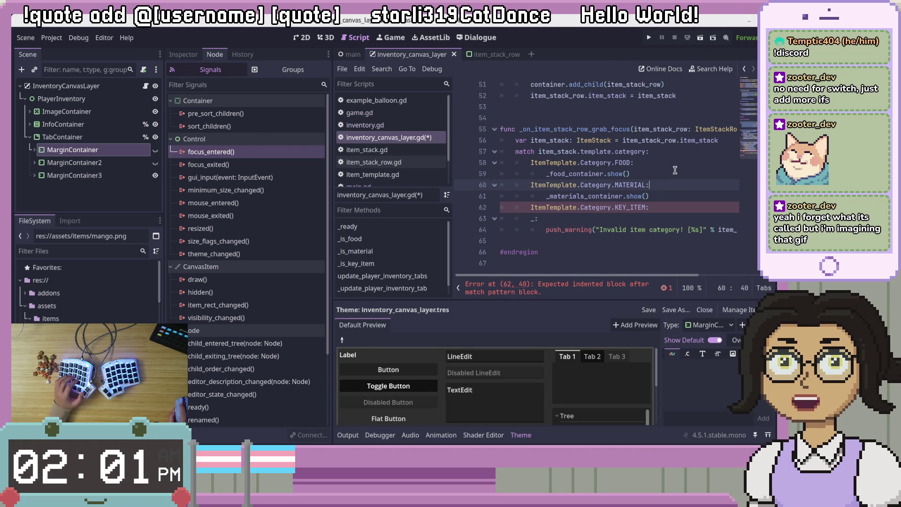
click(673, 208)
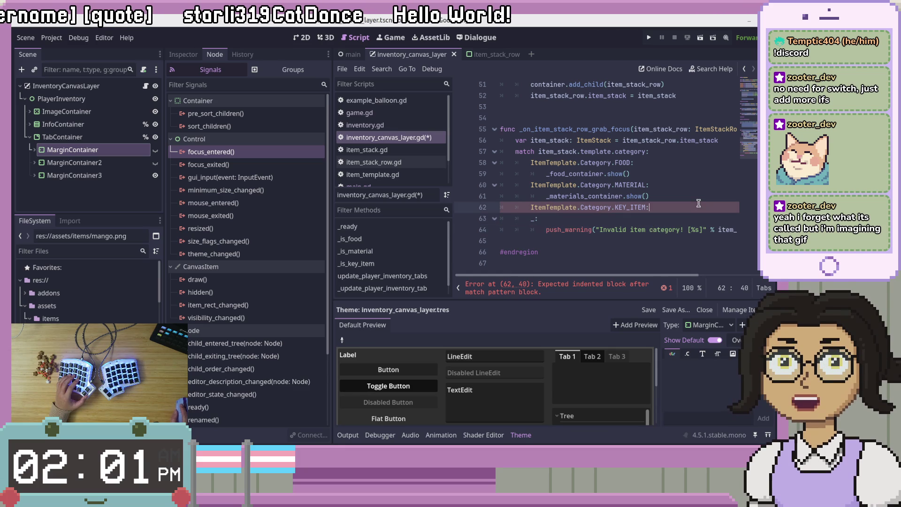
key(Left)
Step: Make the KEY_ITEM case call _key_items_container.show() and save the script
key(End)
key(Return)
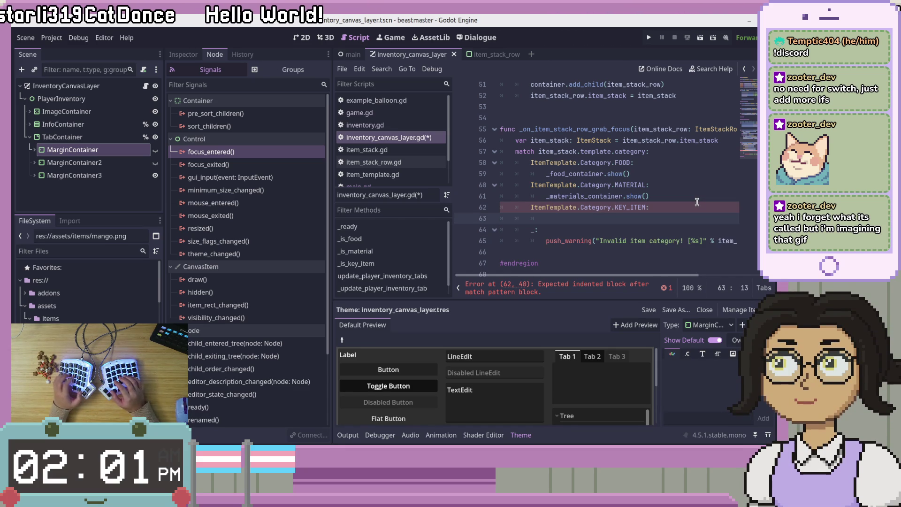
text(keyt)
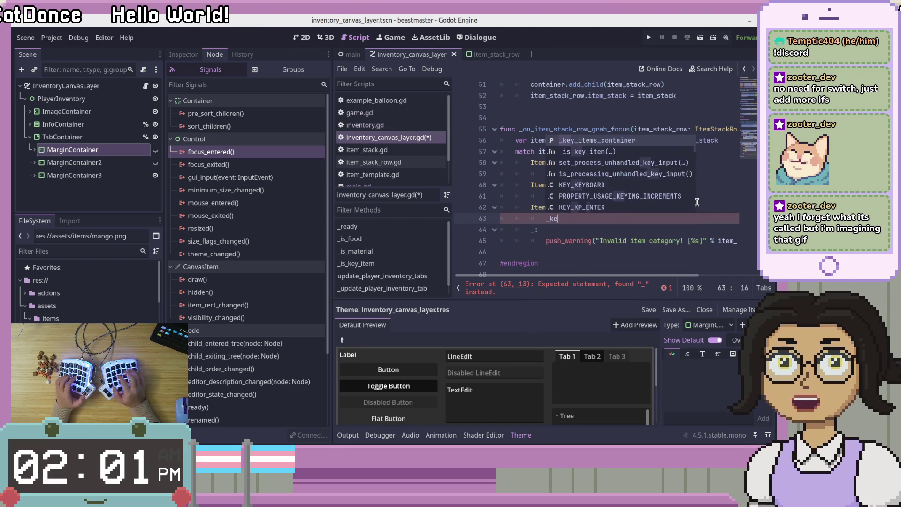
key(BackSpace)
text(_item)
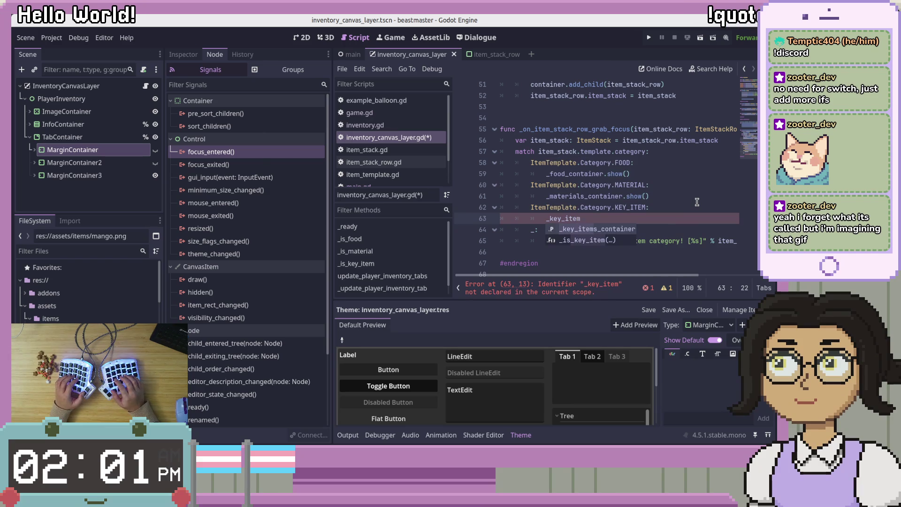
text(s_container.show();)
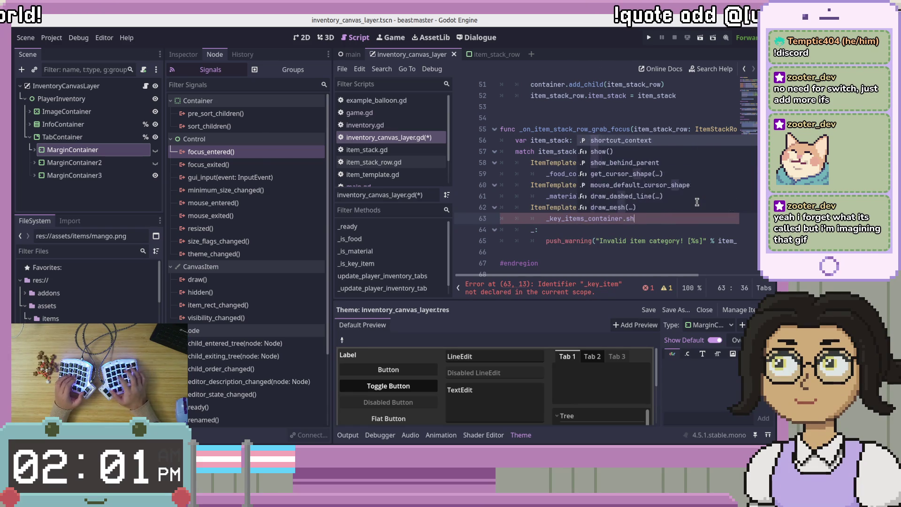
key(ctrl+s)
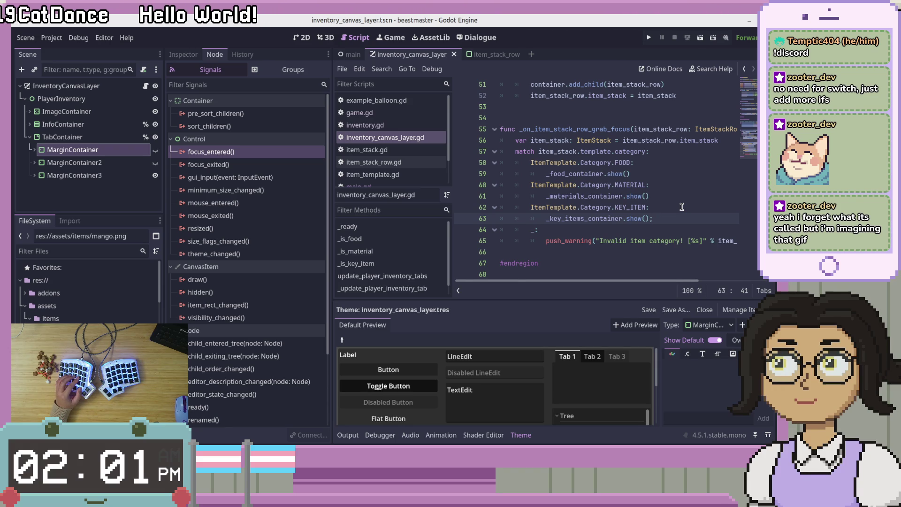
click(706, 224)
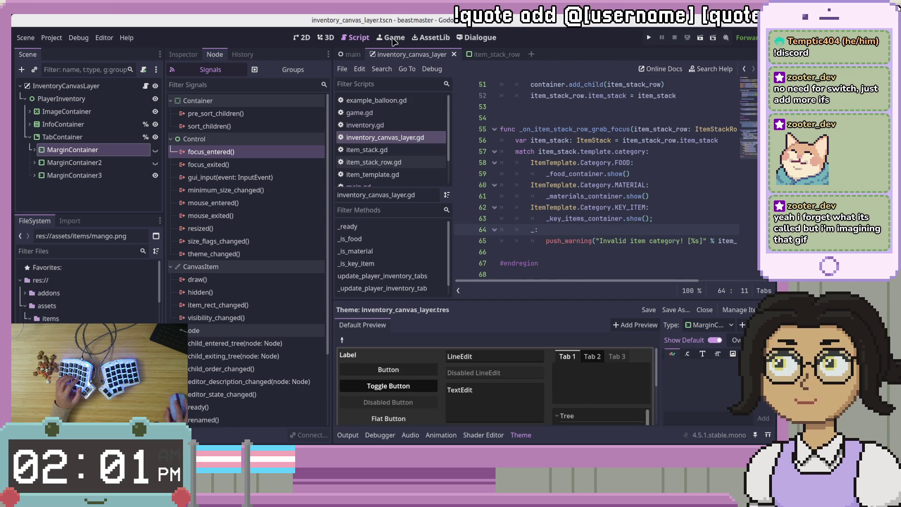
click(302, 37)
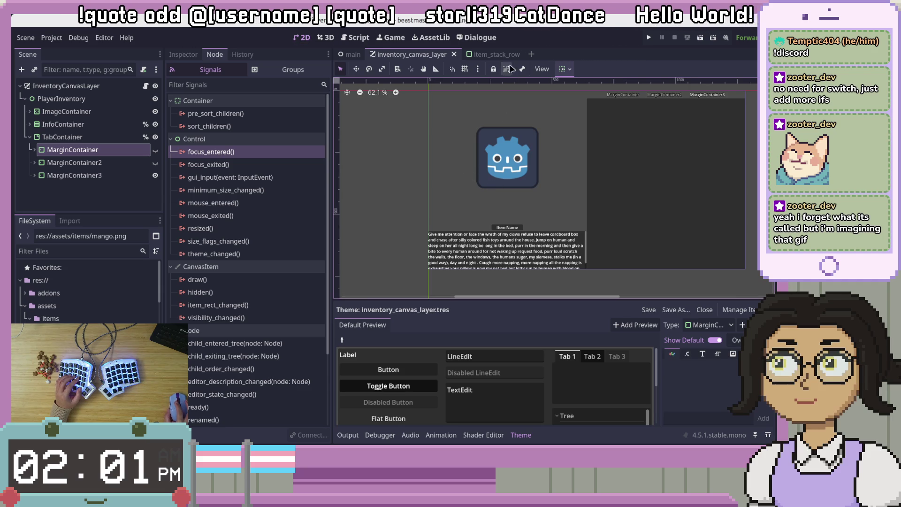
click(355, 37)
click(671, 219)
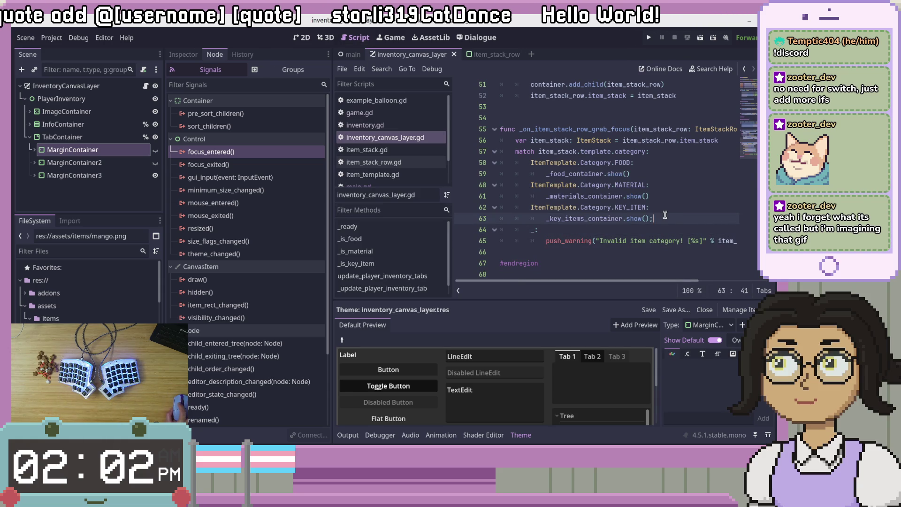
click(692, 177)
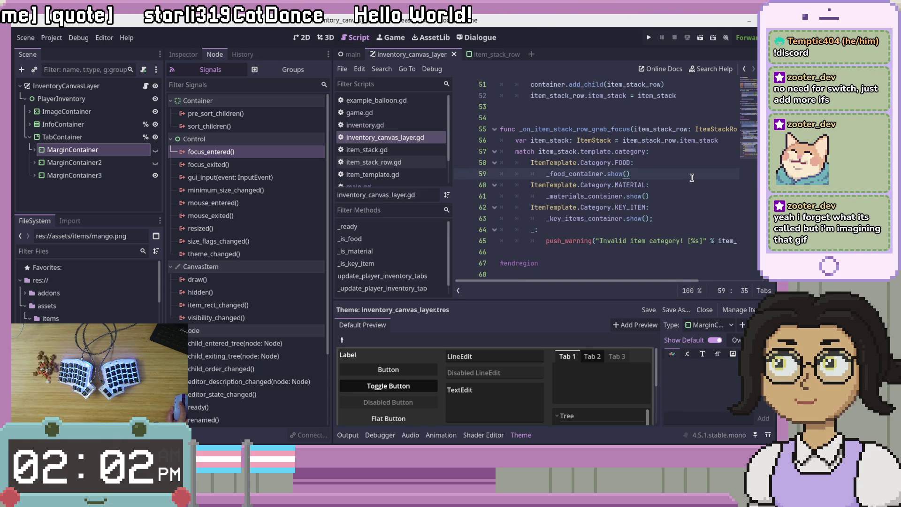
scroll(692, 180, down, 1)
scroll(693, 184, up, 2)
click(599, 184)
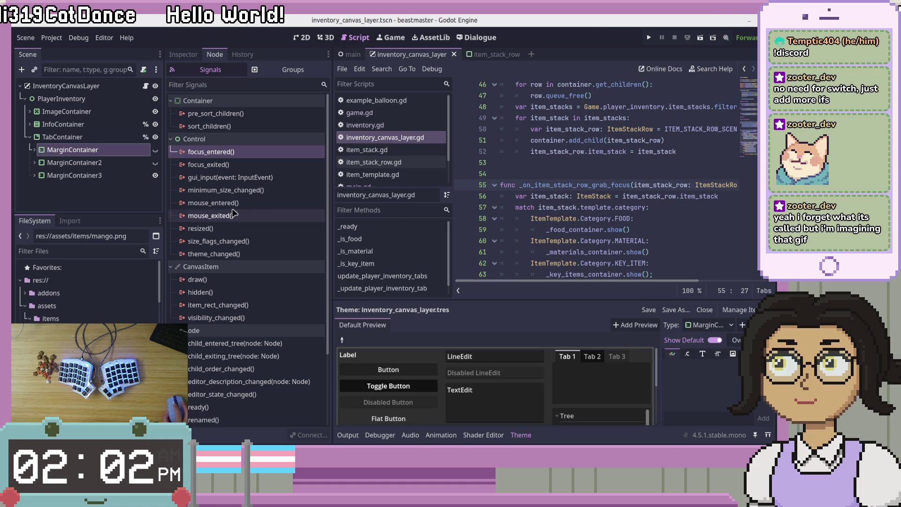
Step: Open a new line after the item_stack_row instantiate line in the loop
scroll(658, 212, up, 2)
click(658, 208)
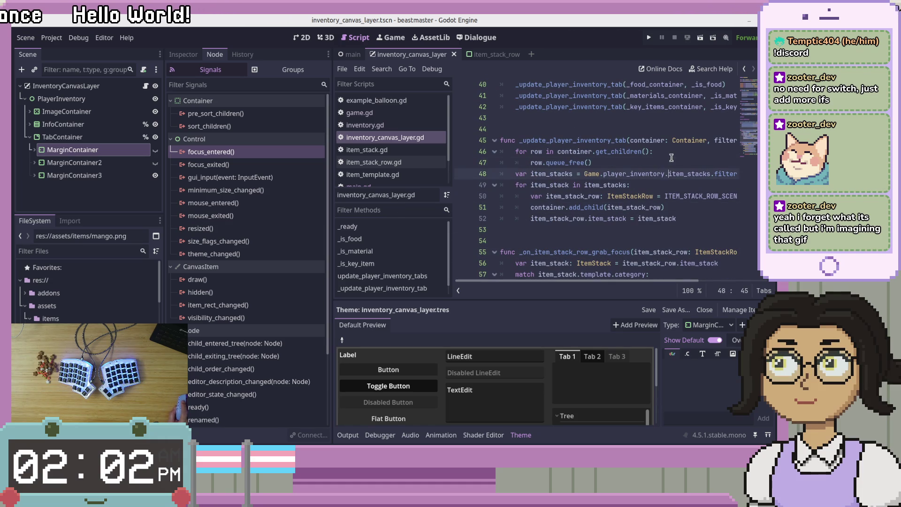
click(679, 208)
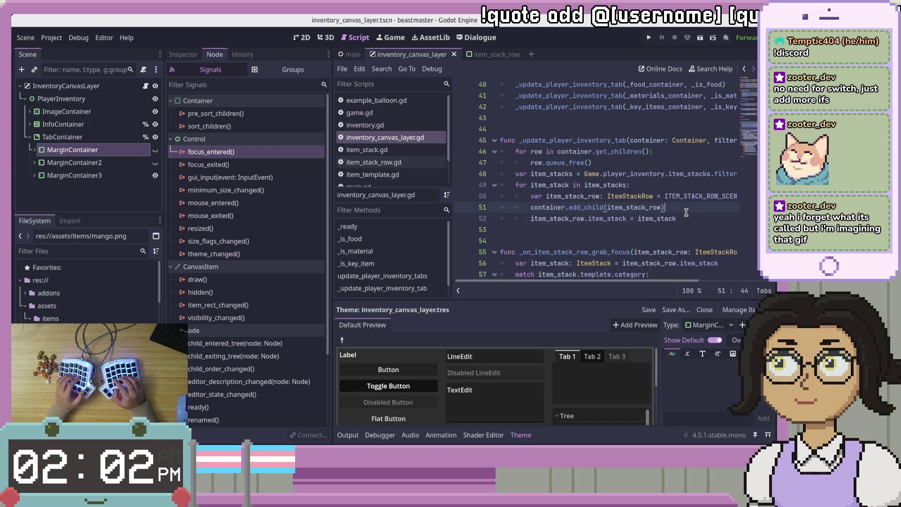
key(Up)
key(End)
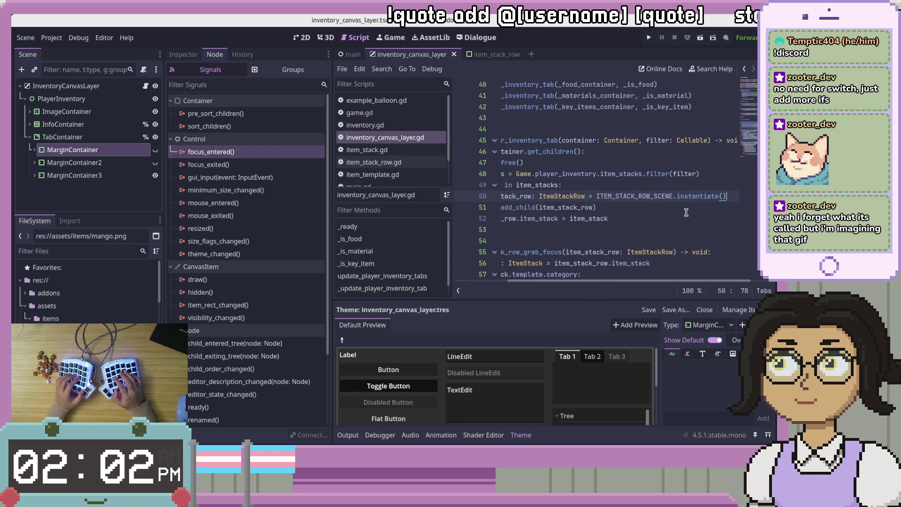
key(Home)
key(End)
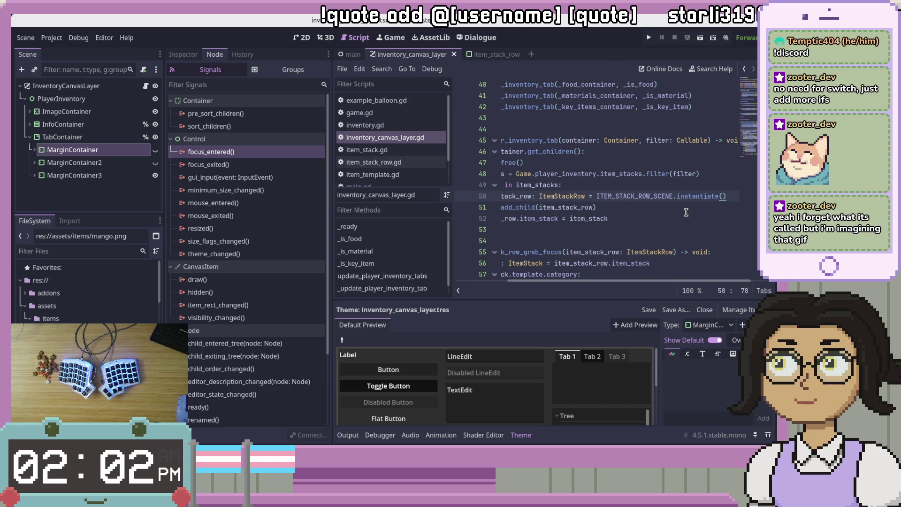
key(Down)
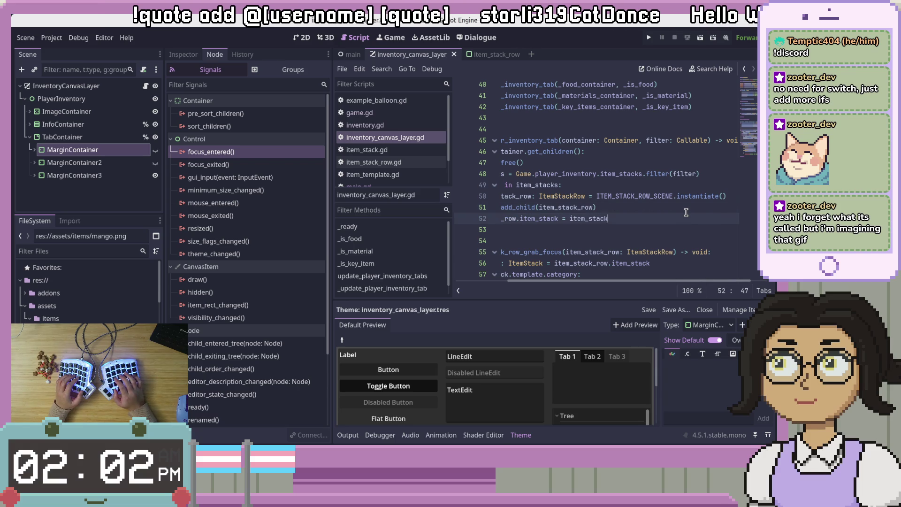
key(Return)
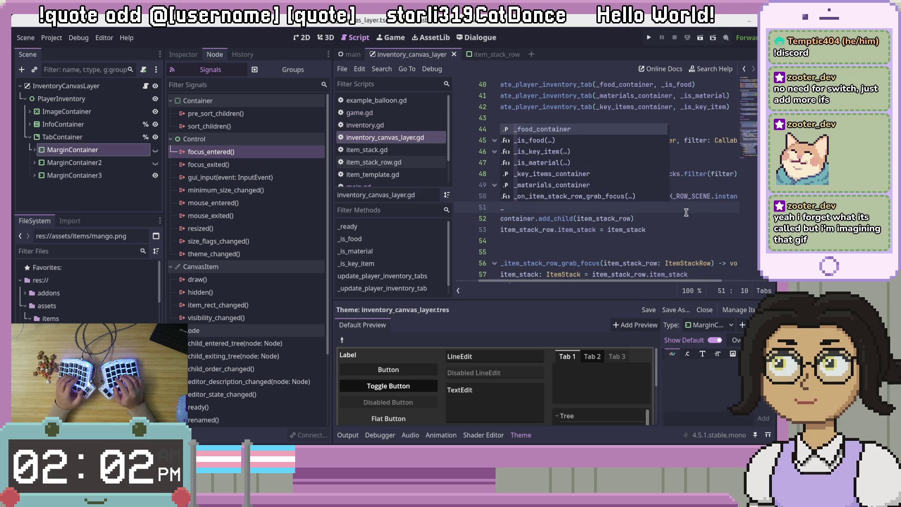
Step: Write item_stack_row.focus_entered.connect(_on_item_stack_row_grab_focus using autocomplete
text(item_s)
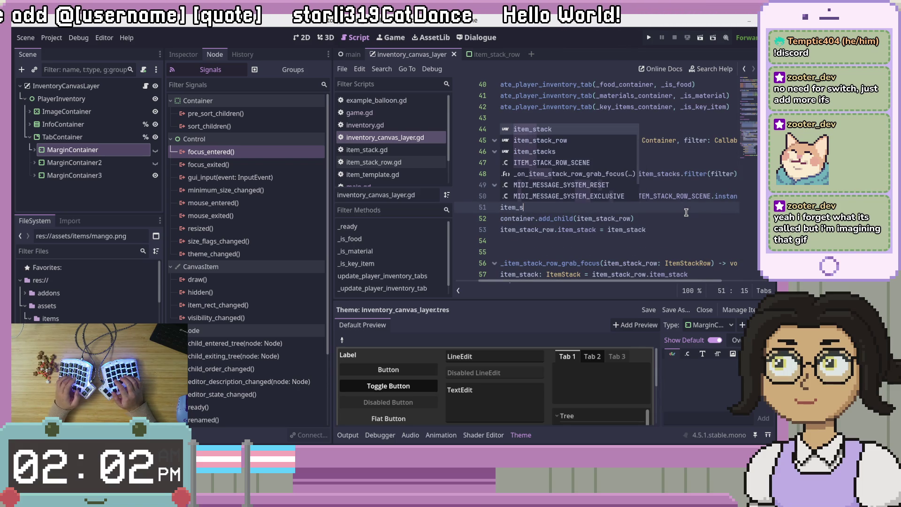
key(Return)
text(.)
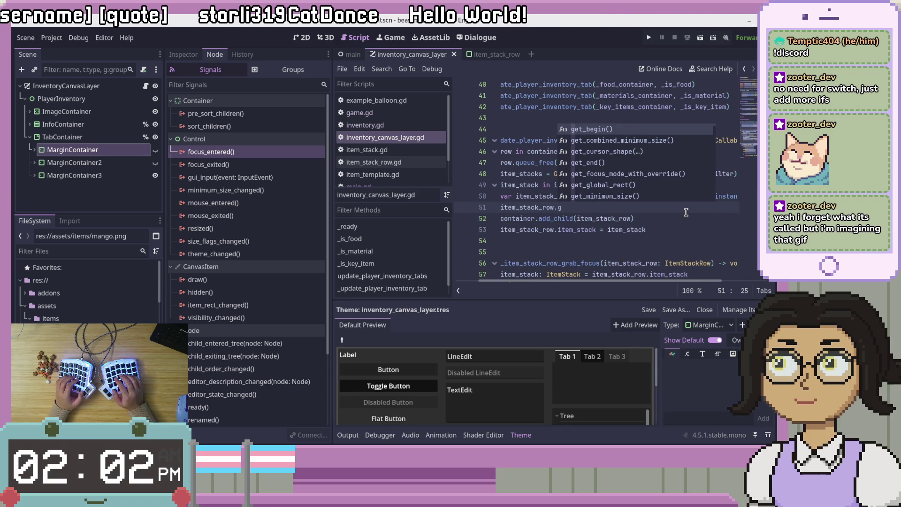
text(on)
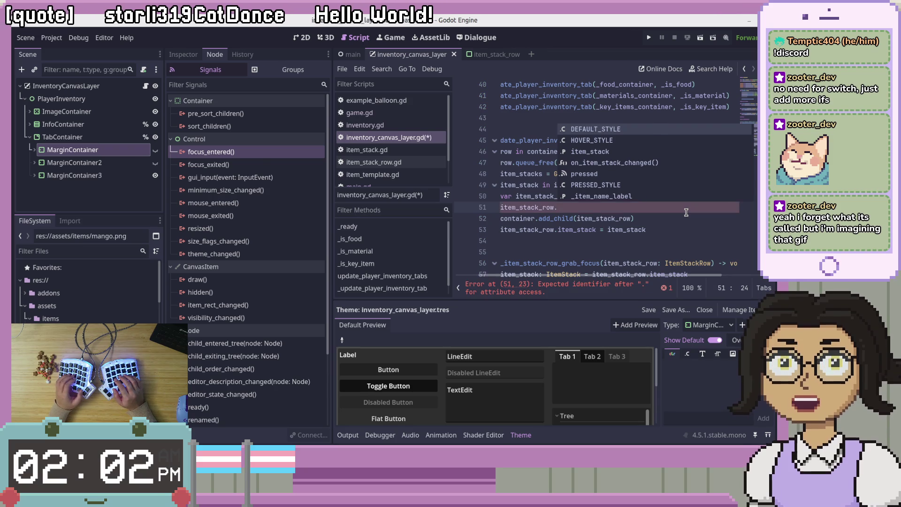
text(_)
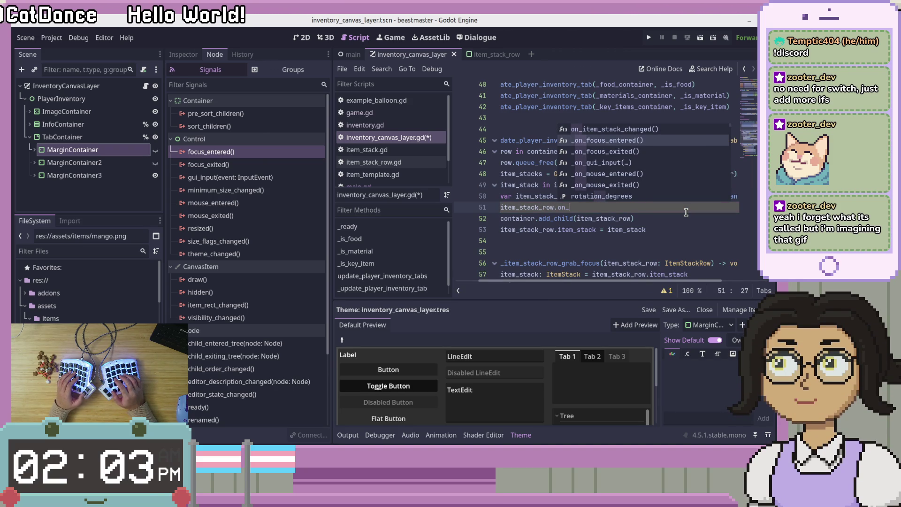
text(focus)
key(Return)
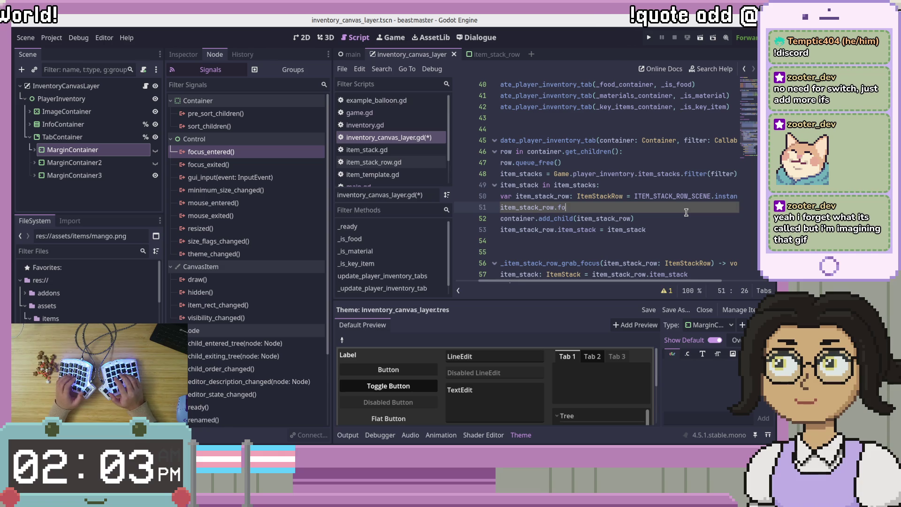
key(Down)
key(Return)
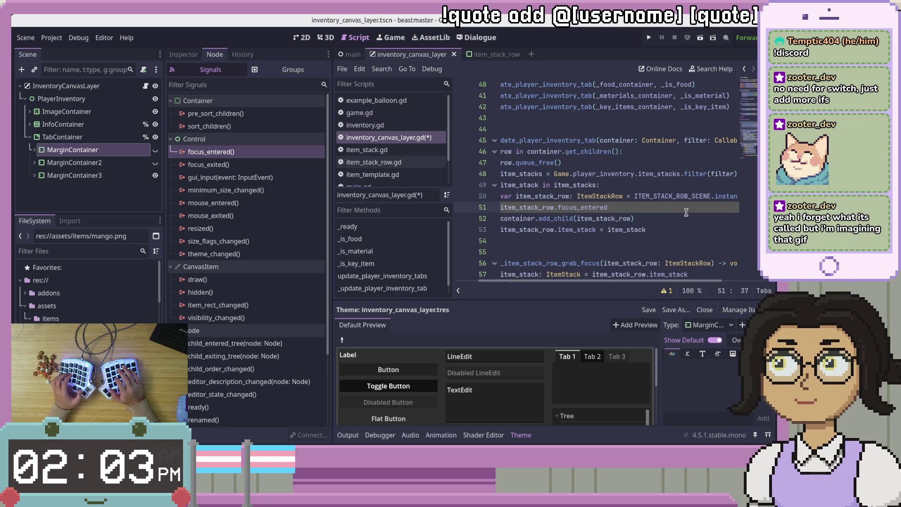
text(conn)
key(Return)
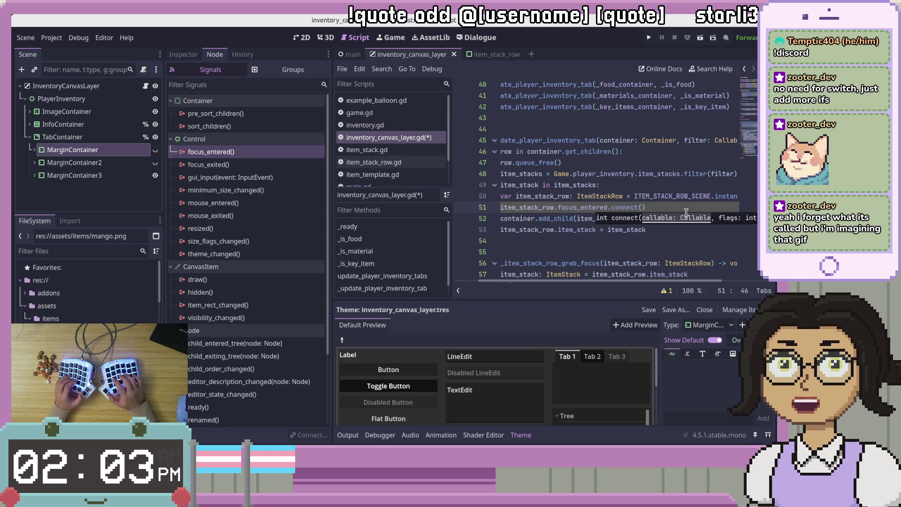
text(_on_i)
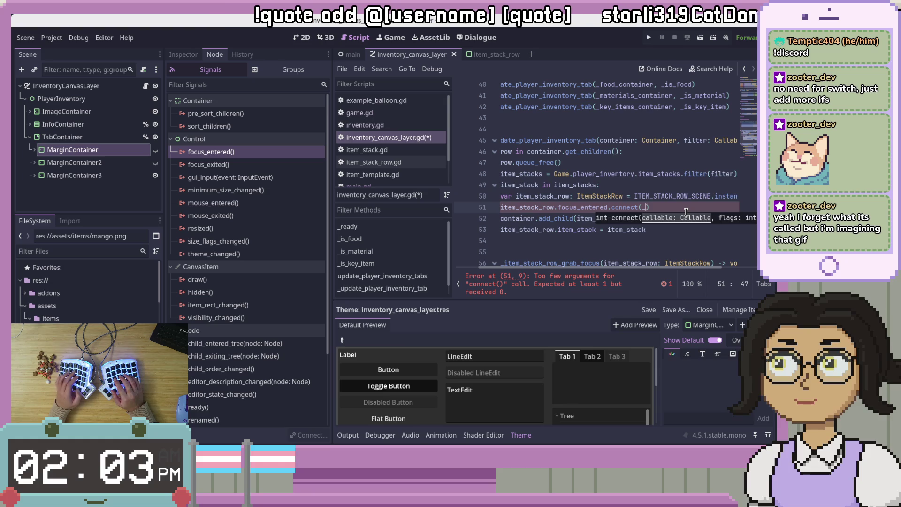
key(Return)
Step: Close the connect call and append .bind after it
text())
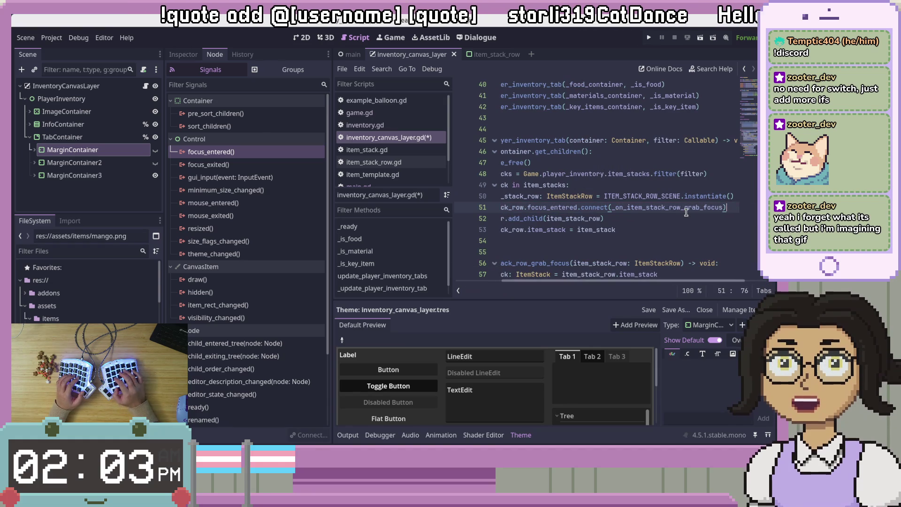
key(Left)
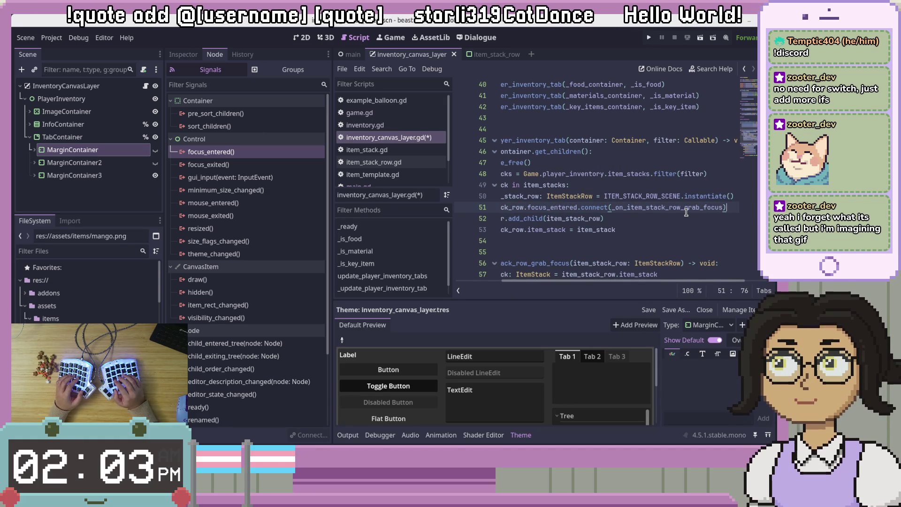
text(,)
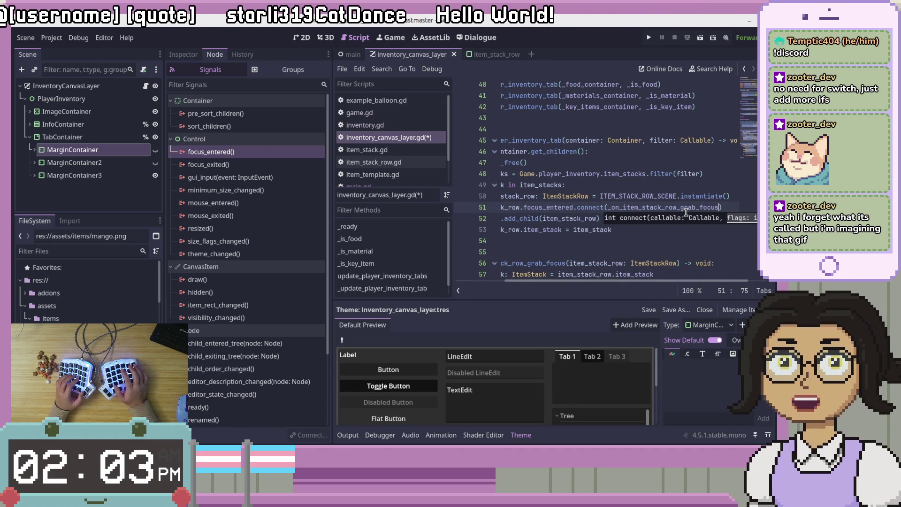
key(BackSpace)
key(BackSpace)
key(Right)
text(.)
text(bind)
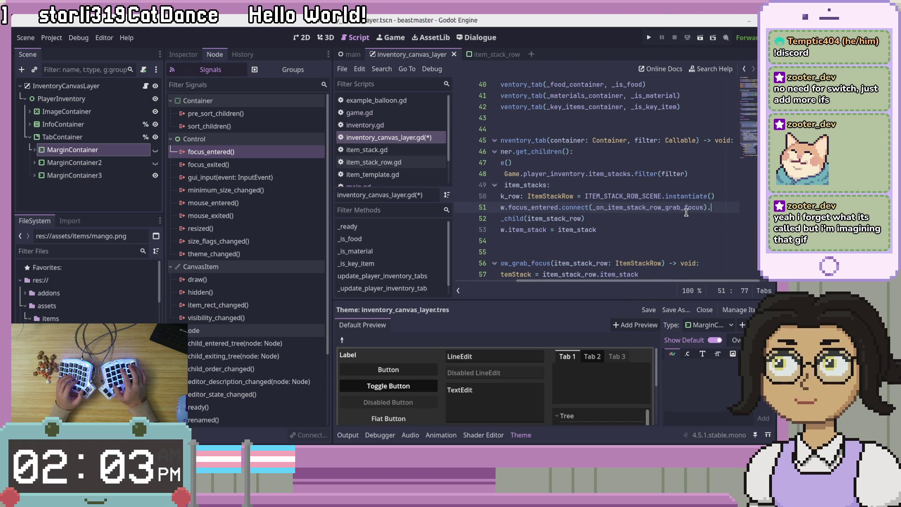
click(652, 207)
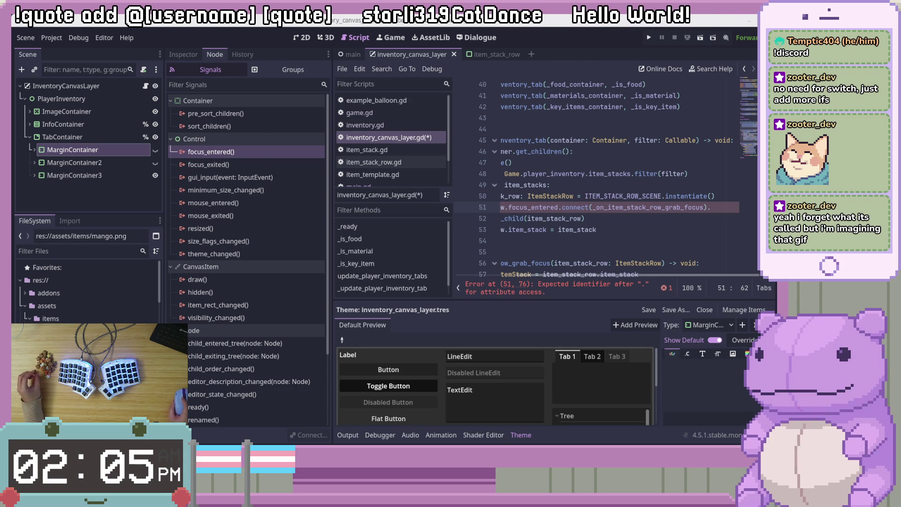
Step: Move bind inside the parentheses so it applies to _on_item_stack_row_grab_focus
click(640, 181)
click(703, 207)
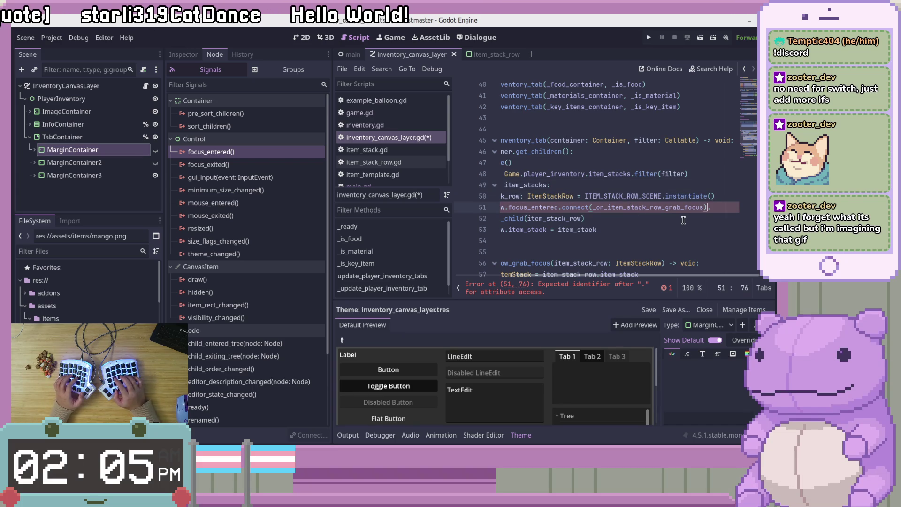
key(End)
key(BackSpace)
key(Left)
text(.)
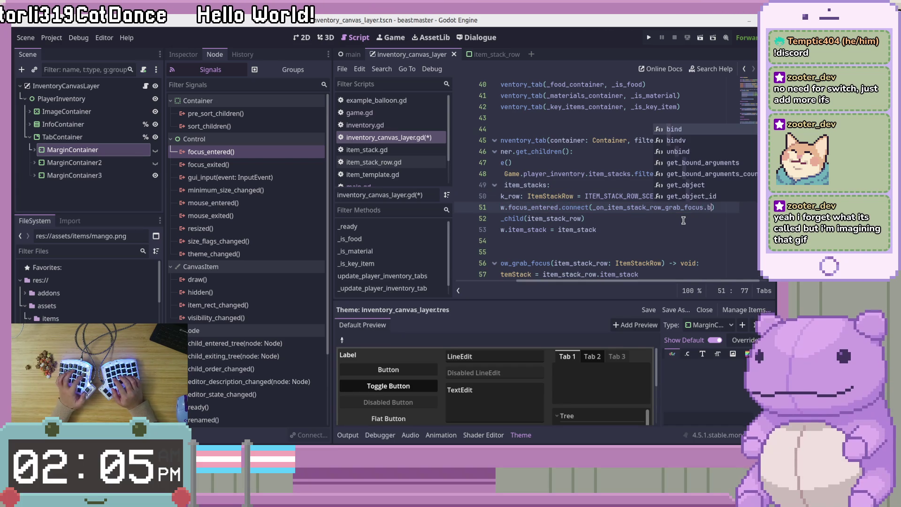
key(Return)
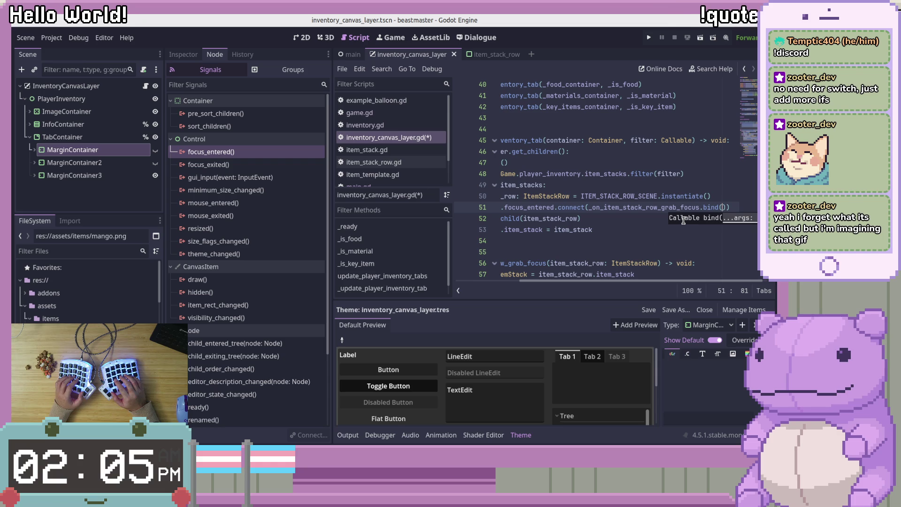
Step: Pass item_stack_row as the bind argument and save the script
mouse_move(642, 281)
mouse_down()
mouse_move(577, 281)
mouse_move(671, 285)
mouse_up()
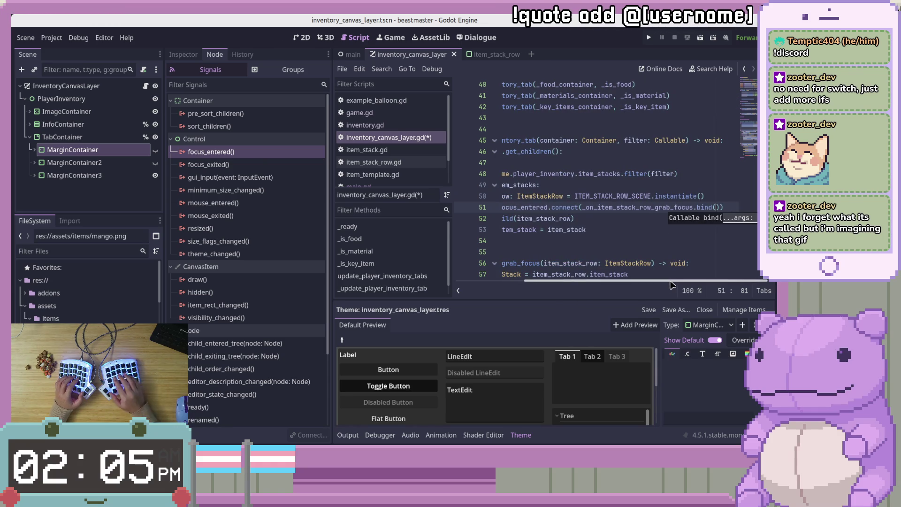
key(BackSpace)
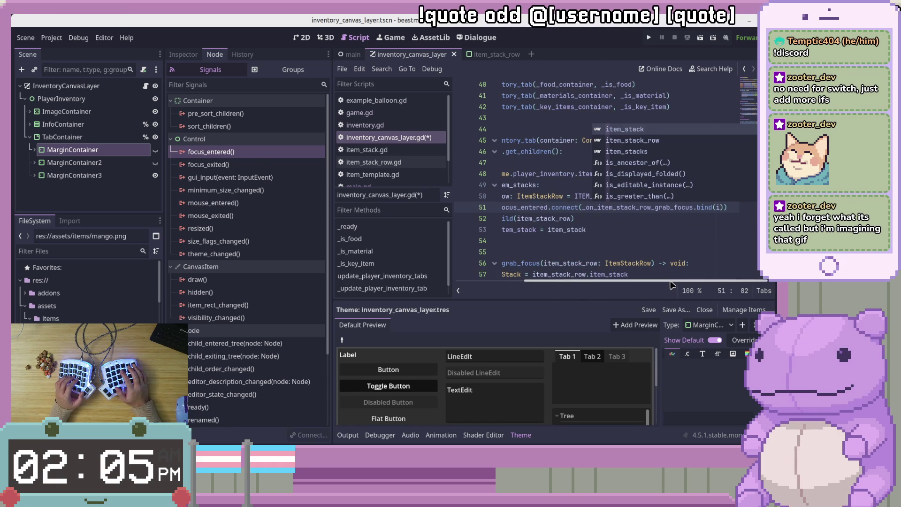
key(BackSpace)
mouse_move(671, 282)
mouse_down()
mouse_move(614, 283)
mouse_move(706, 268)
mouse_up()
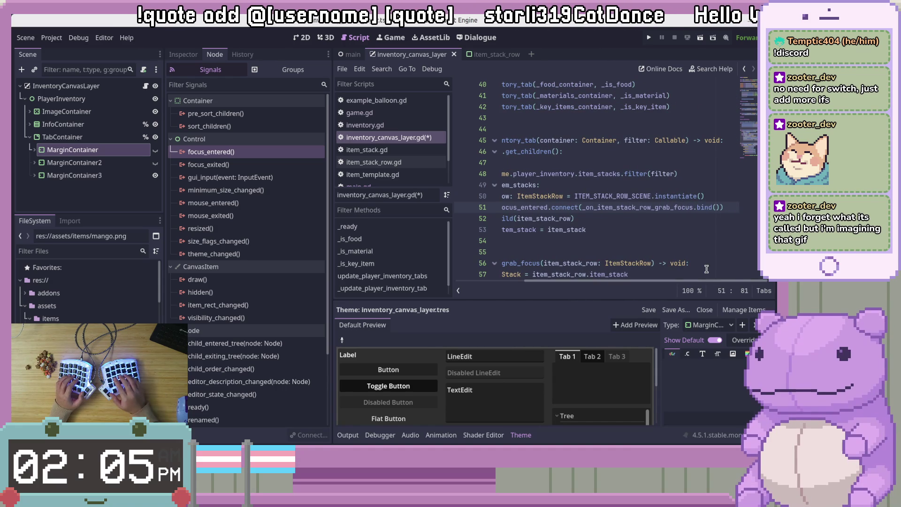
text(item_stac)
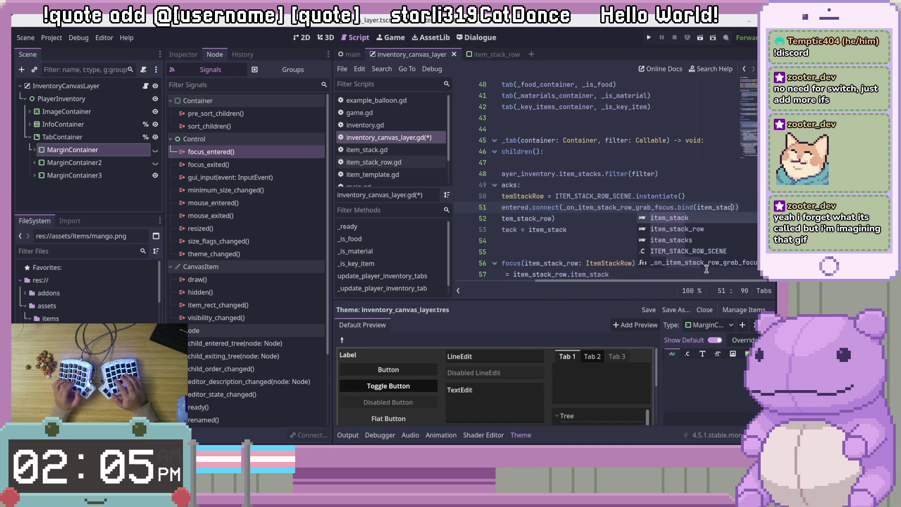
text(k_row)
key(ctrl+s)
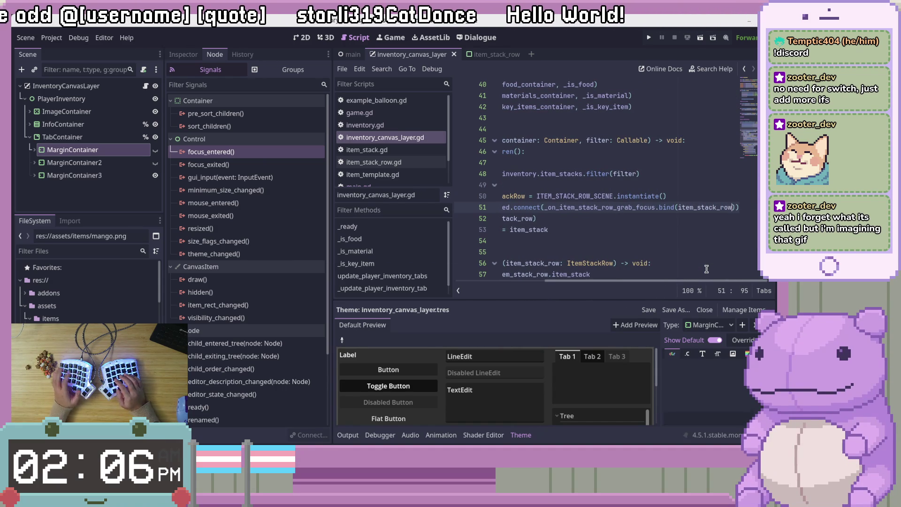